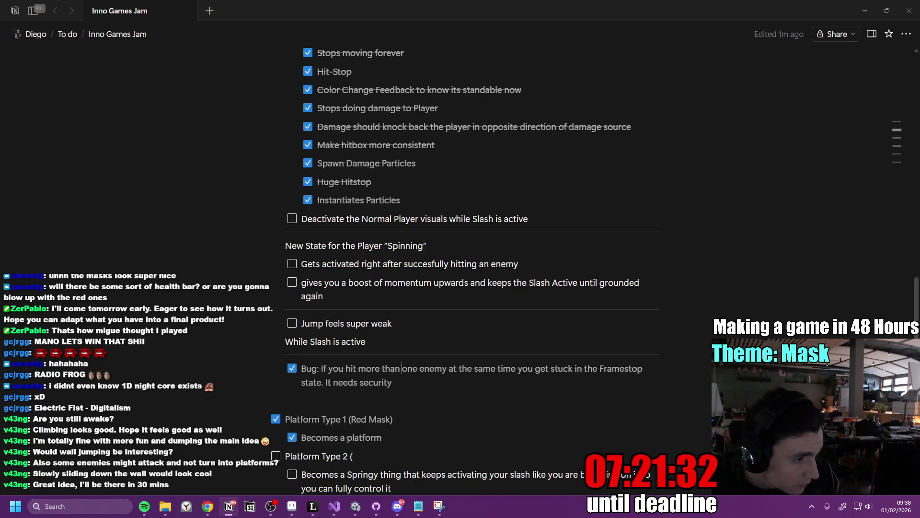
Paste the new code into PlayerController.cs in Visual Studio.
{"action": "left_click", "coordinate": [333, 507]}
{"action": "key", "text": "ctrl+v"}
{"action": "left_click", "coordinate": [407, 229]}
Review the Notion jam to-do list, then minimize Notion to reveal the code.
{"action": "mouse_move", "coordinate": [353, 506]}
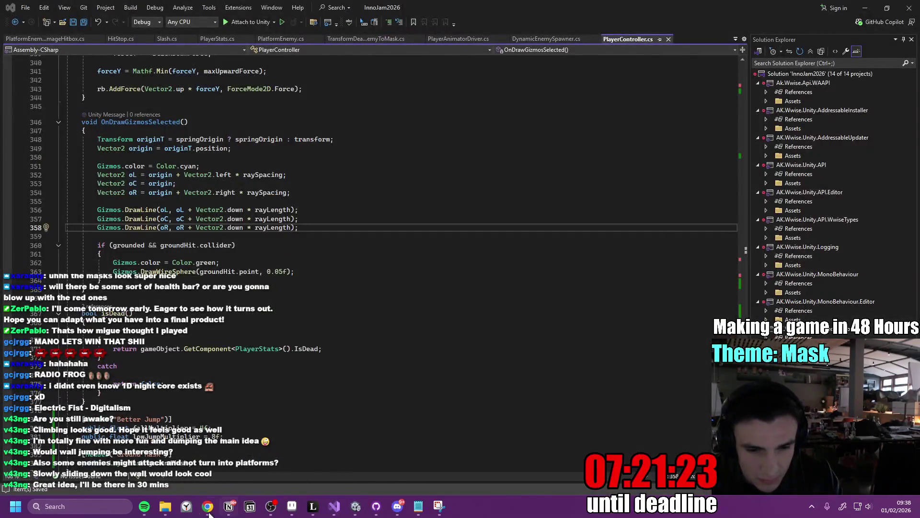
{"action": "left_click", "coordinate": [229, 506]}
{"action": "mouse_move", "coordinate": [207, 506]}
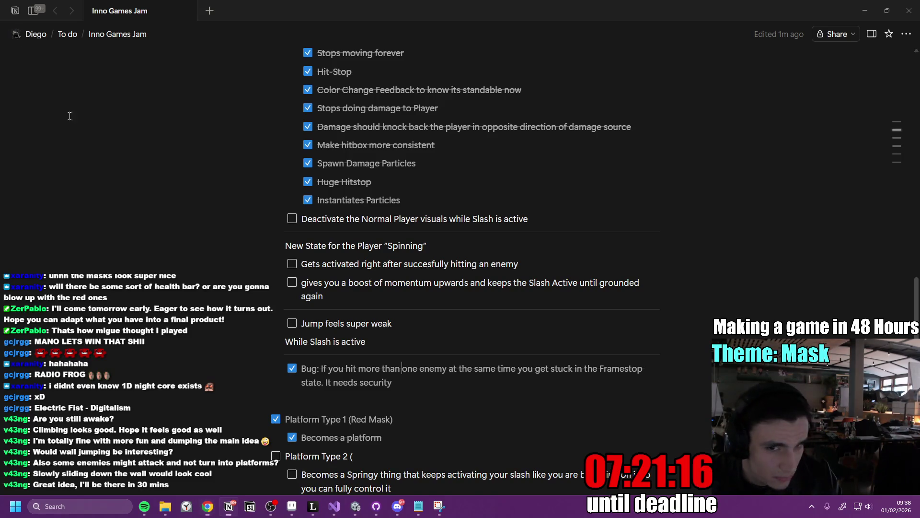
{"action": "left_click", "coordinate": [872, 1]}
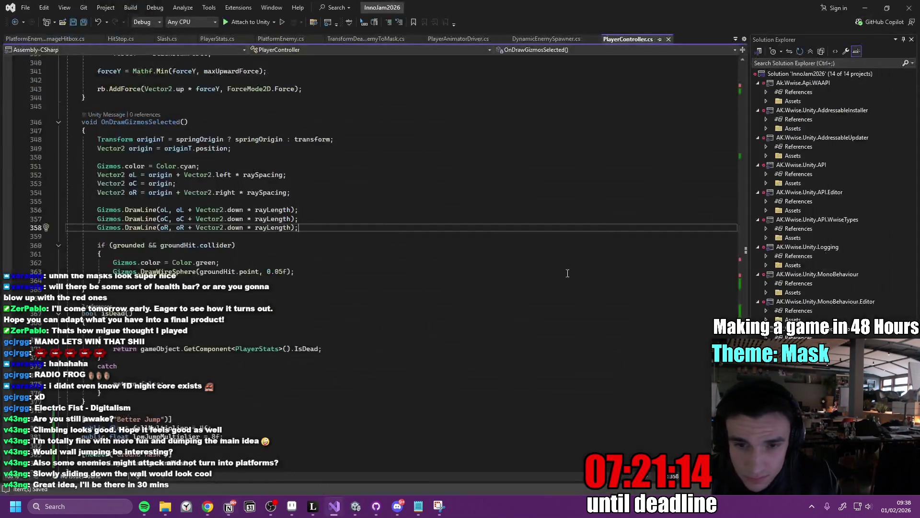
Minimize Visual Studio to show the Unity editor with the InnoJam2026 GameScene.
{"action": "left_click", "coordinate": [355, 506]}
{"action": "mouse_move", "coordinate": [327, 475]}
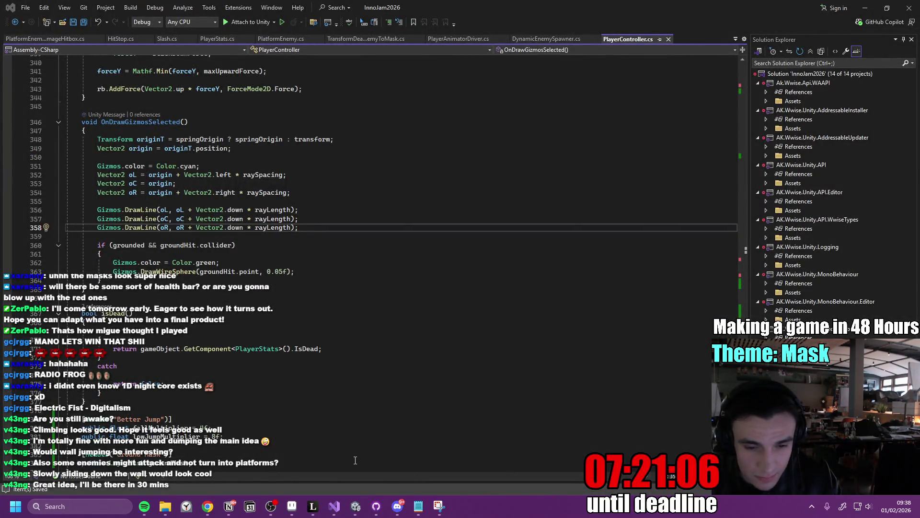
{"action": "left_click", "coordinate": [864, 8]}
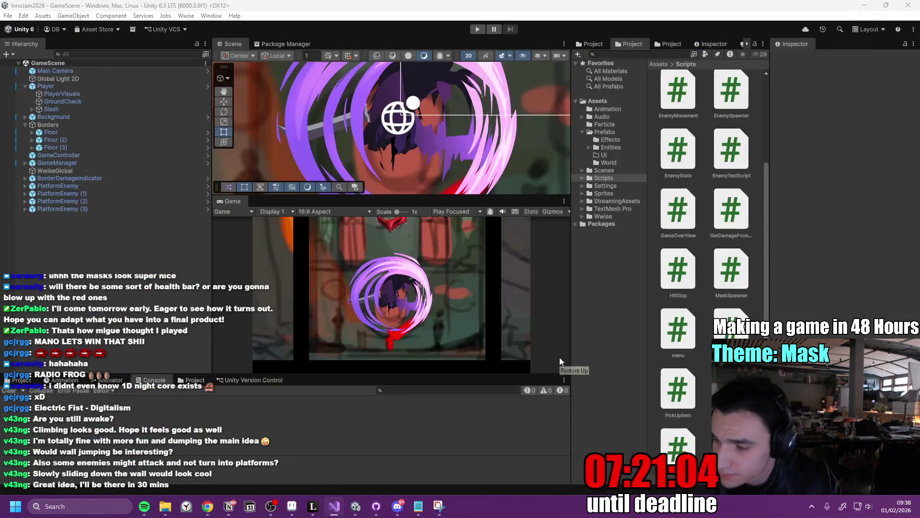
Check the Player prefab's Player Visuals reference, then run GameScene in a maximized Game view.
{"action": "left_click", "coordinate": [208, 87]}
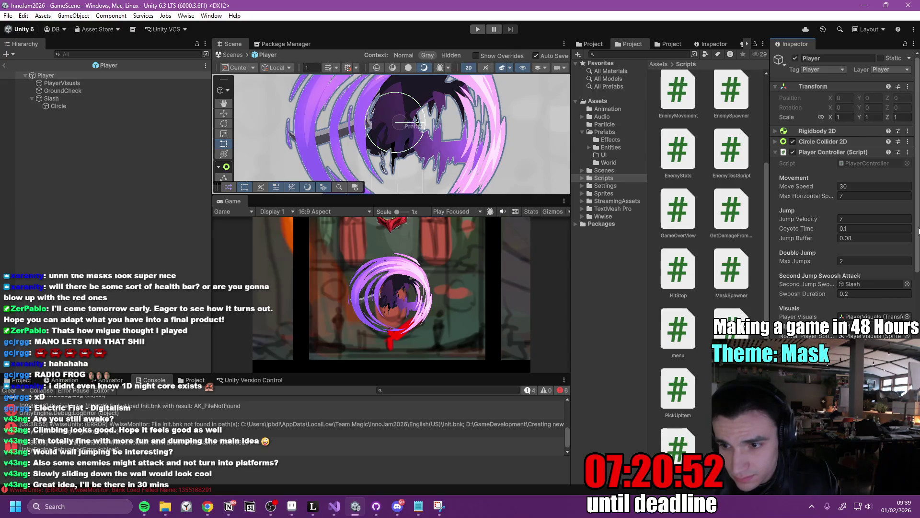
{"action": "left_click_drag", "start_coordinate": [918, 231], "coordinate": [918, 248]}
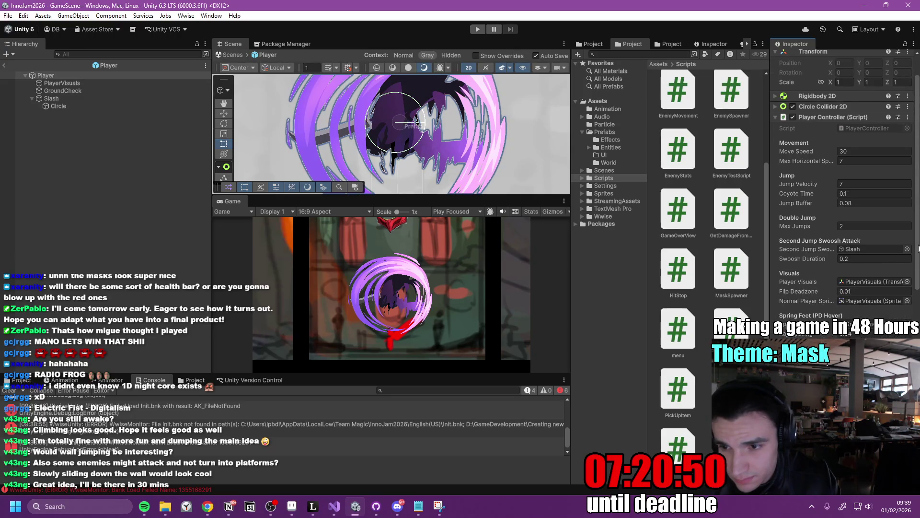
{"action": "mouse_move", "coordinate": [822, 300]}
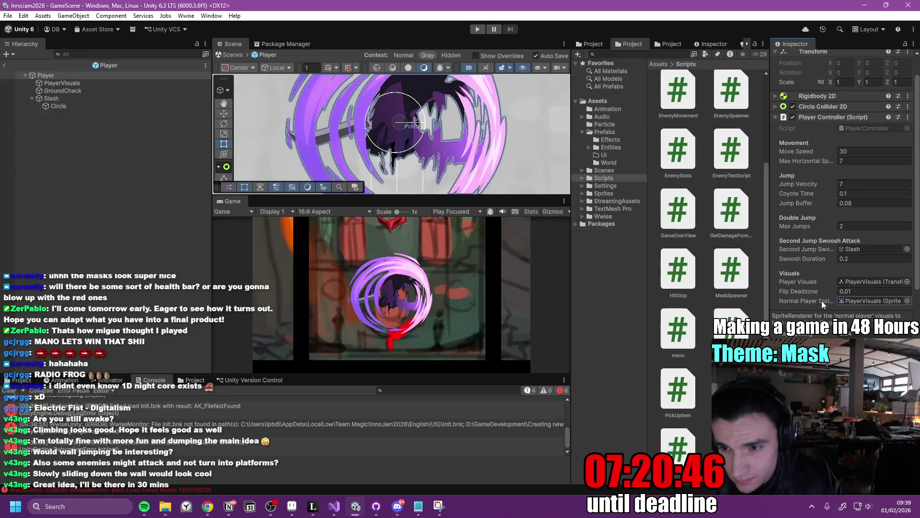
{"action": "left_click", "coordinate": [871, 281]}
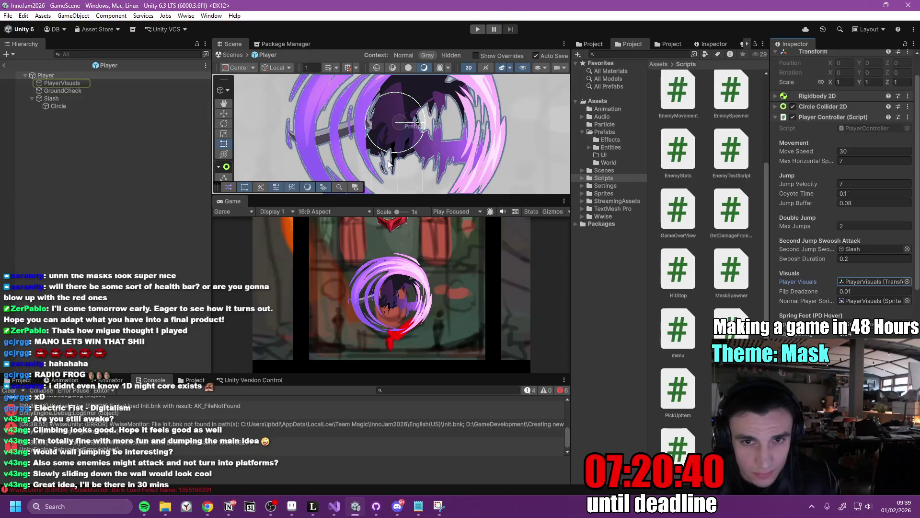
{"action": "double_click", "coordinate": [233, 201]}
{"action": "left_click", "coordinate": [476, 30]}
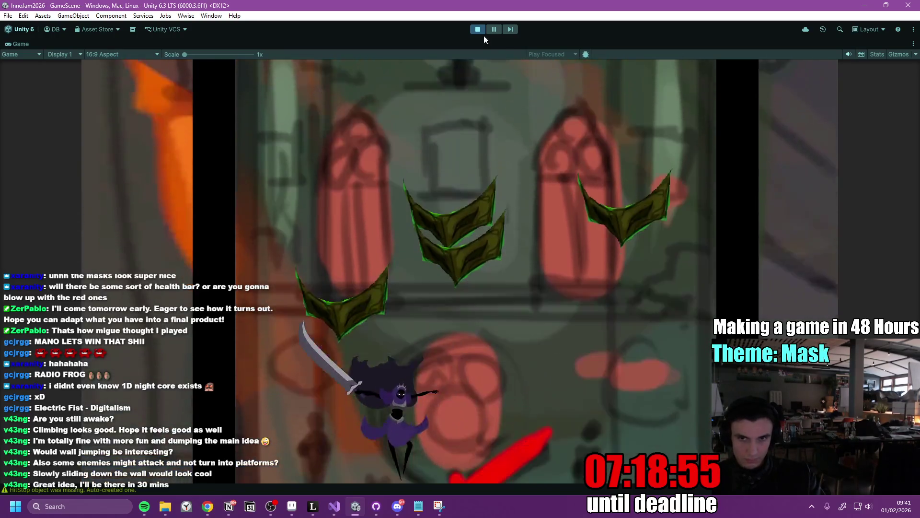
Stop the slash playtest and bring the Notion jam to-do list back up.
{"action": "left_click", "coordinate": [478, 30]}
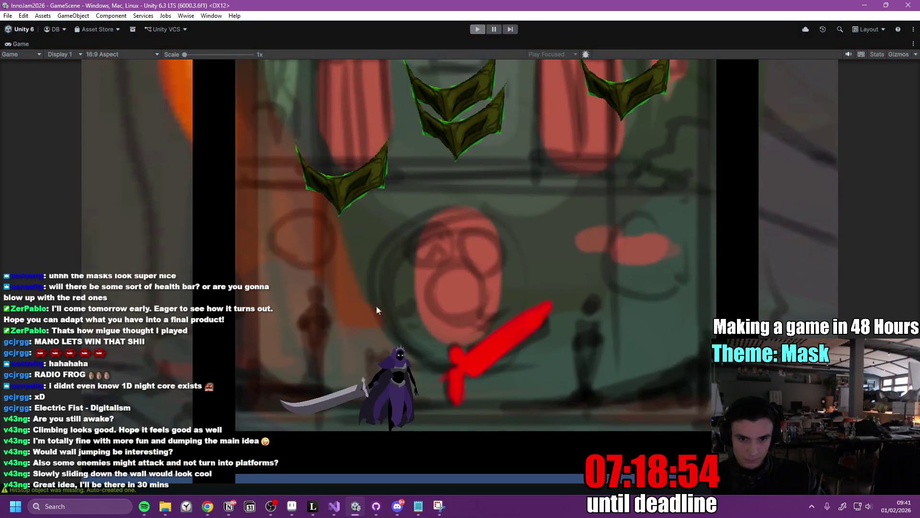
{"action": "left_click", "coordinate": [228, 506]}
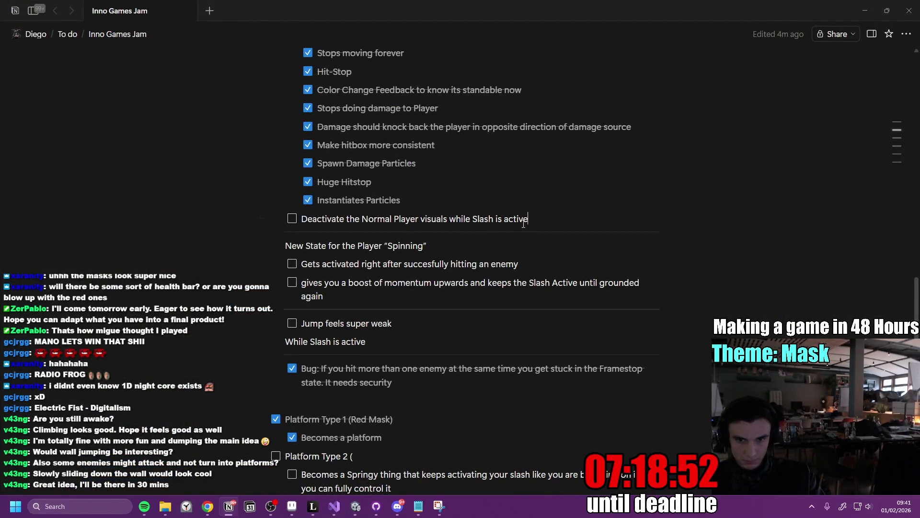
Tick off the Normal Player visuals task and add 'Bug: Spring Super Jump → Reset the velocity right before jump'.
{"action": "left_click", "coordinate": [292, 219]}
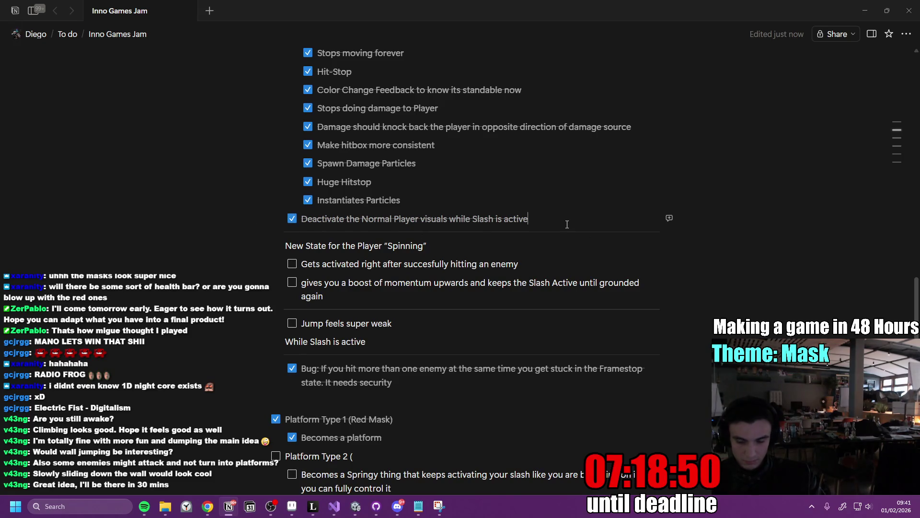
{"action": "key", "text": "Return"}
{"action": "type", "text": "Biu"}
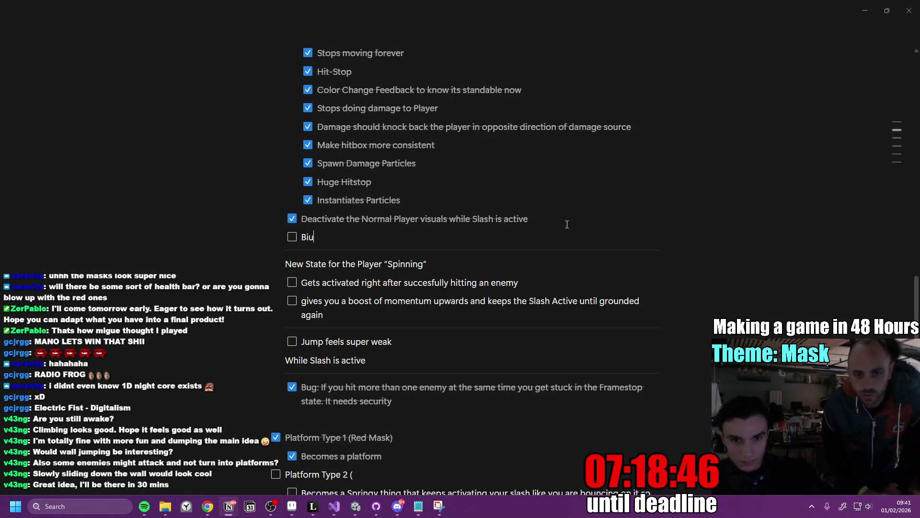
{"action": "type", "text": "gug"}
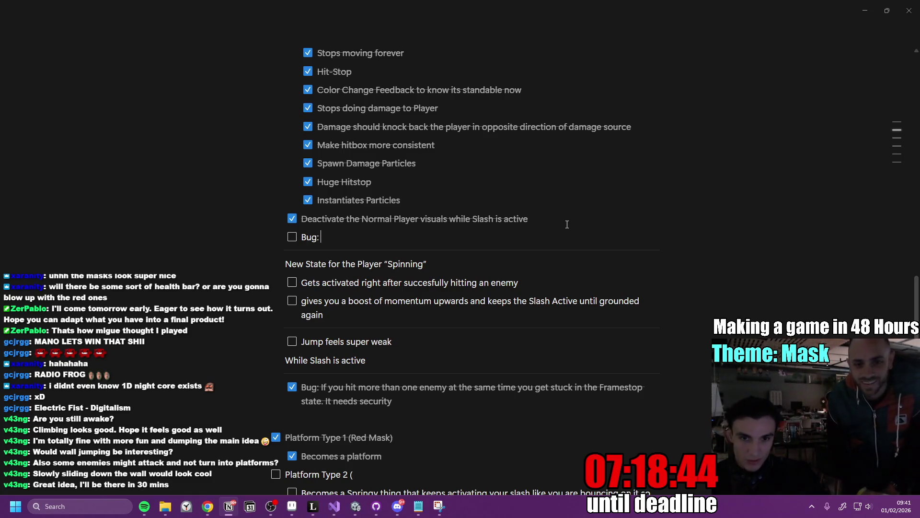
{"action": "type", "text": "Sp"}
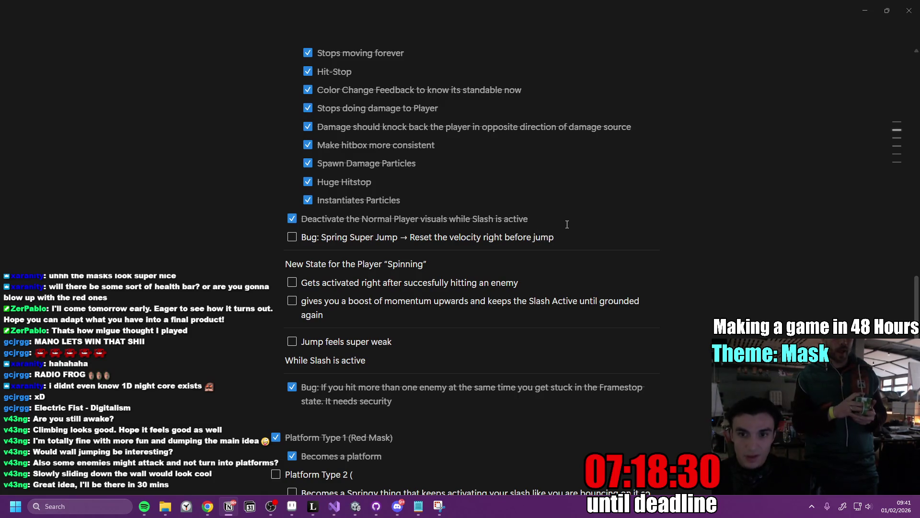
{"action": "key", "text": "alt+Tab"}
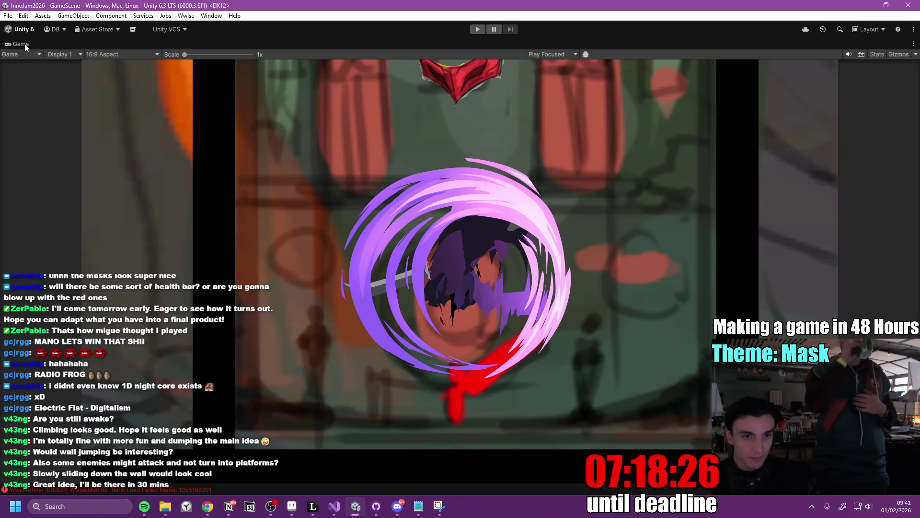
Commit the Player prefab and PlayerController changes to main in GitHub Desktop.
{"action": "key", "text": "shift+space"}
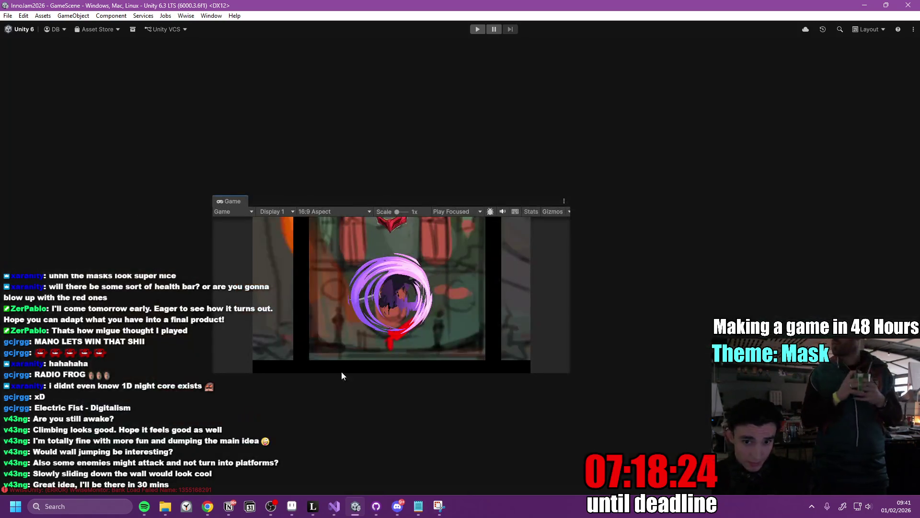
{"action": "left_click", "coordinate": [377, 505]}
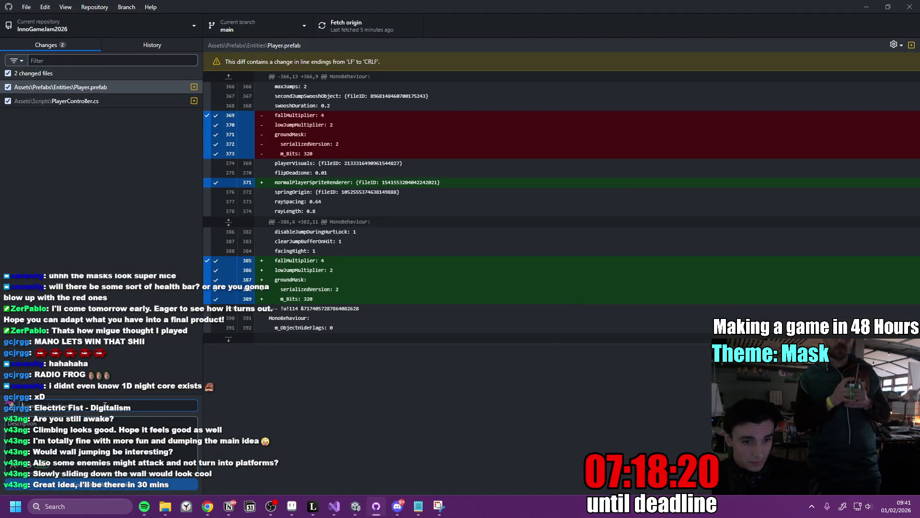
{"action": "type", "text": "De"}
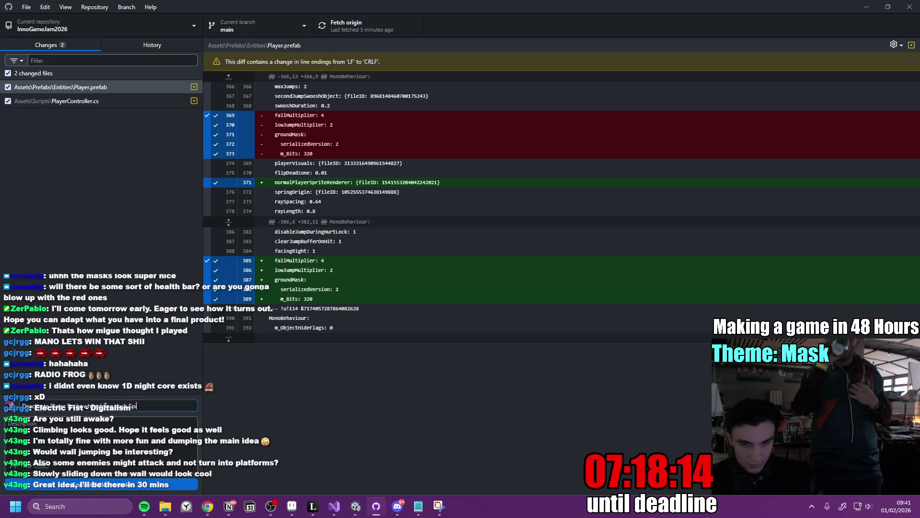
{"action": "left_click", "coordinate": [142, 481]}
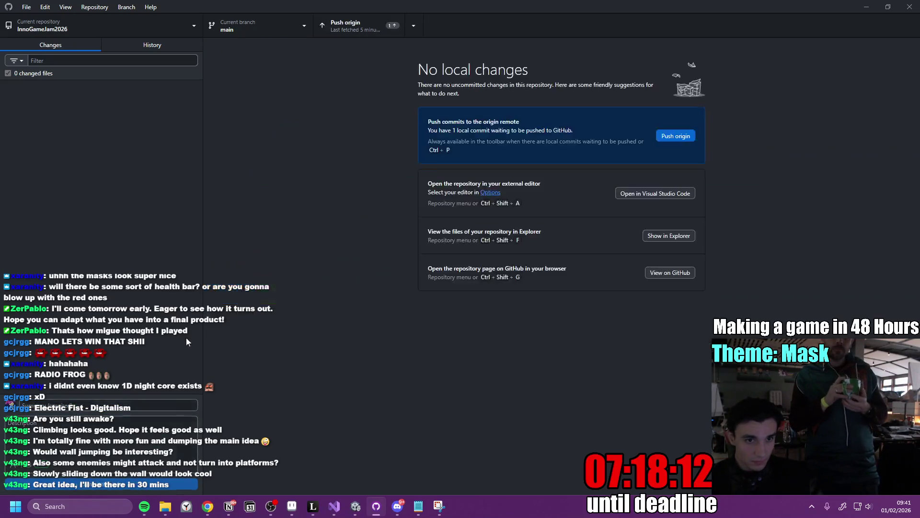
Fetch and pull the newer remote commits, then push everything to origin main.
{"action": "left_click", "coordinate": [355, 27]}
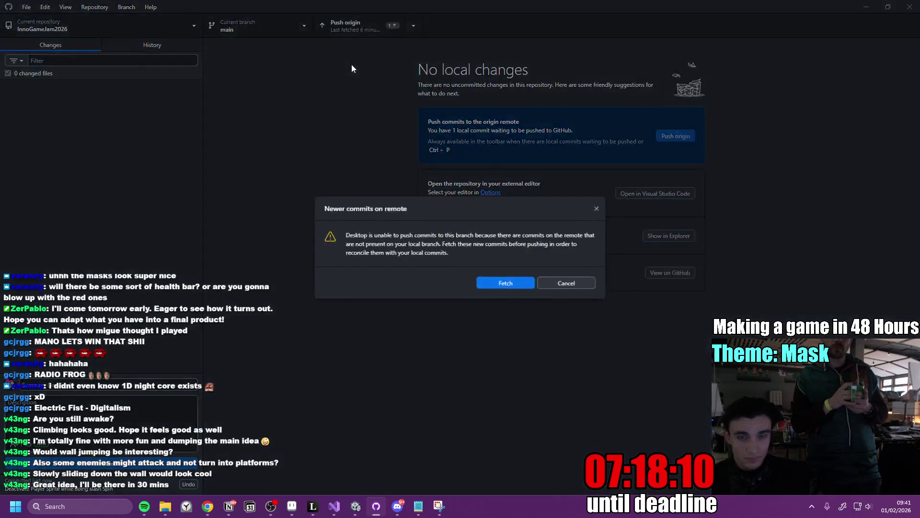
{"action": "left_click", "coordinate": [505, 282]}
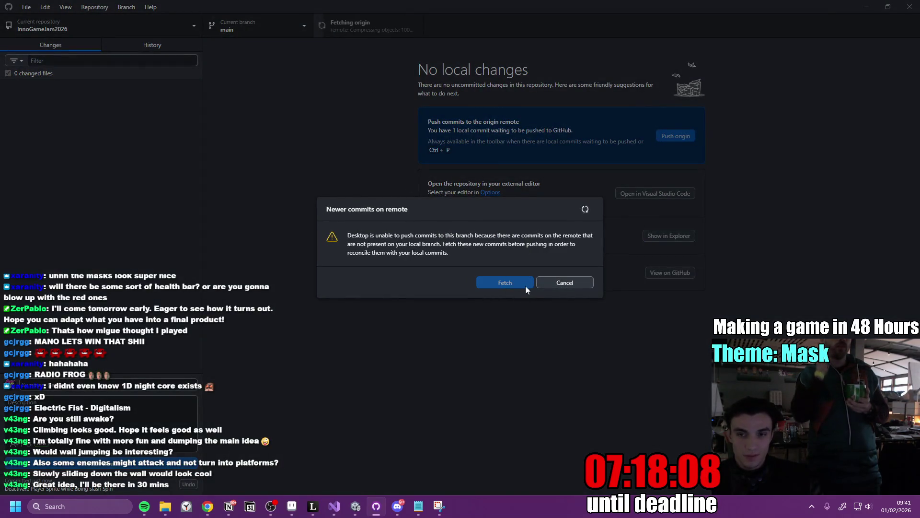
{"action": "key", "text": "ctrl+shift+p"}
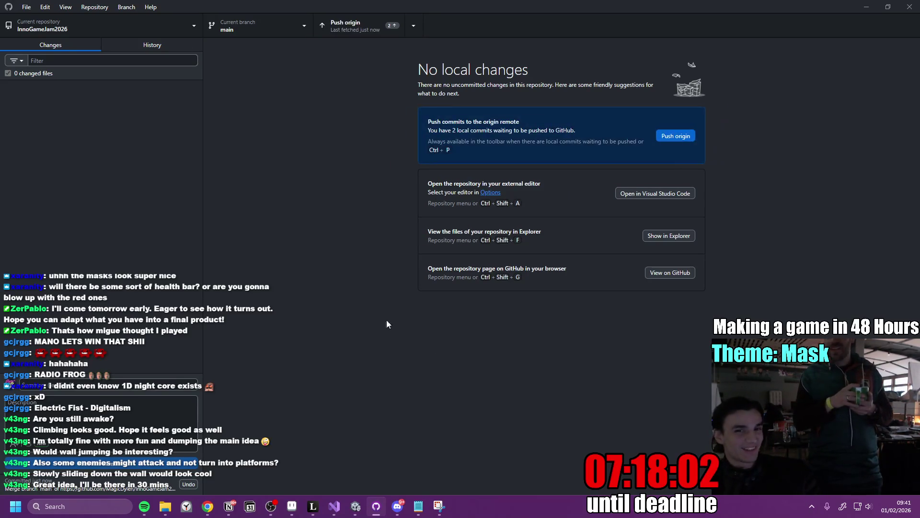
{"action": "left_click", "coordinate": [355, 37]}
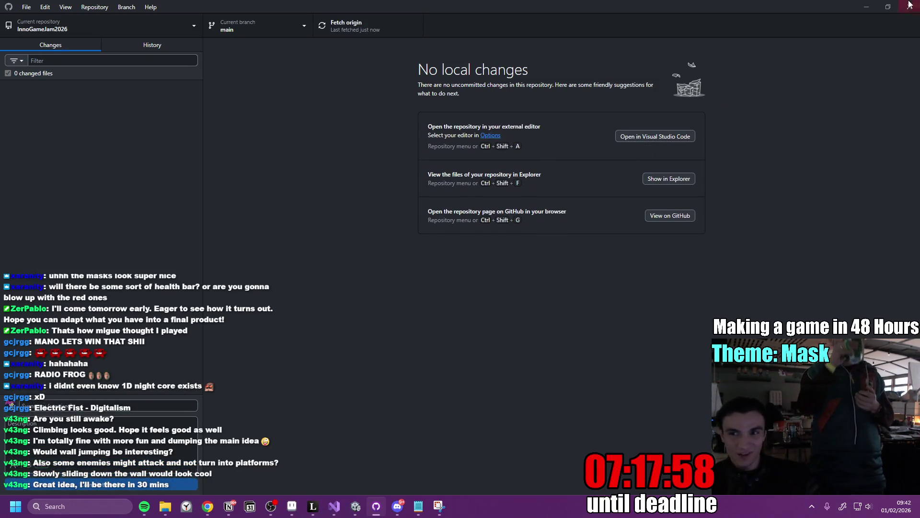
{"action": "left_click", "coordinate": [865, 9]}
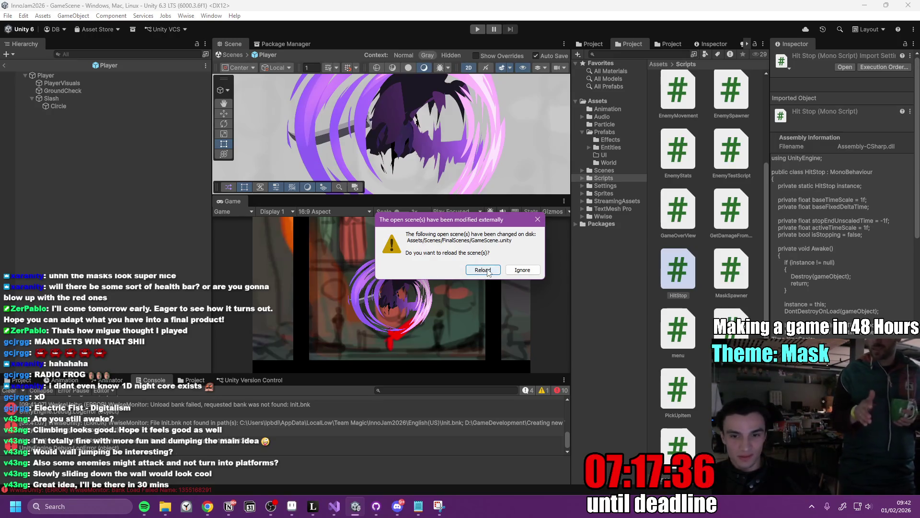
Reload the externally changed GameScene, narrow the Hierarchy, and replay in a maximized Game view.
{"action": "left_click", "coordinate": [483, 270]}
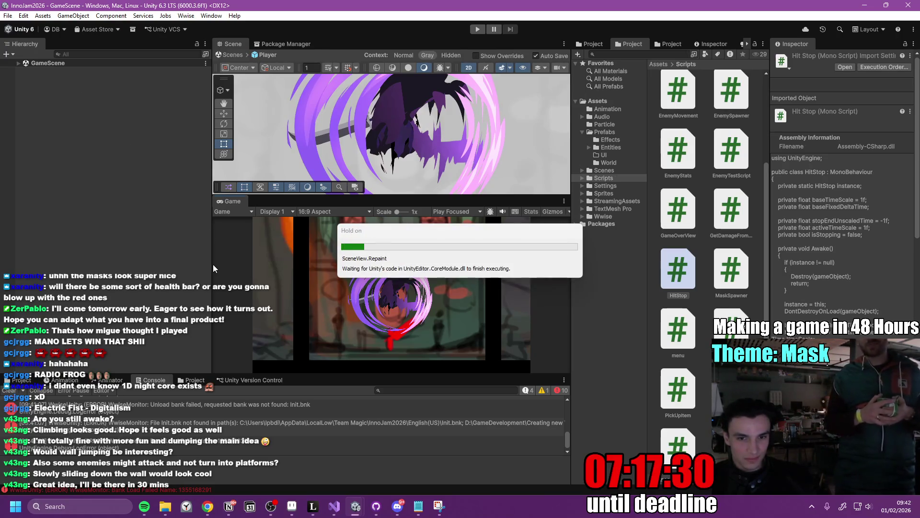
{"action": "left_click_drag", "start_coordinate": [212, 255], "coordinate": [127, 249]}
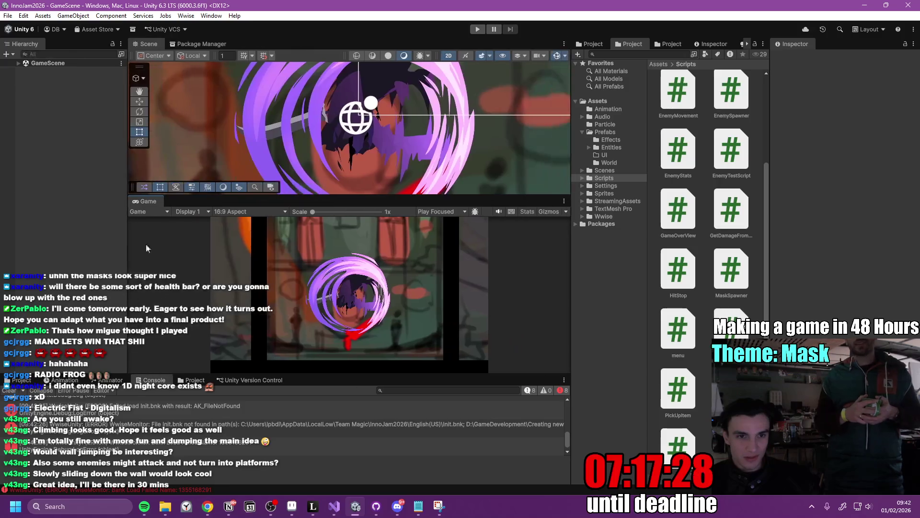
{"action": "double_click", "coordinate": [151, 203]}
{"action": "left_click", "coordinate": [478, 29]}
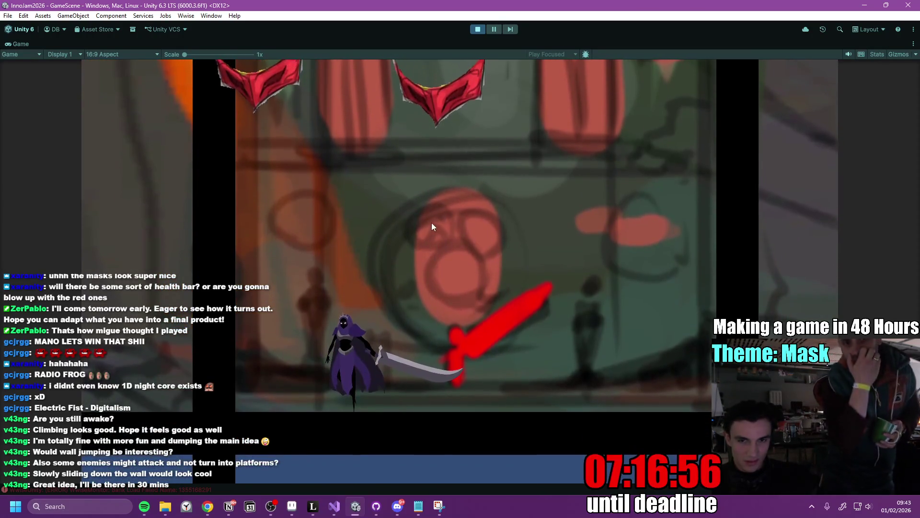
Run, jump and spin-slash up the lower masks, turning red masks green on contact.
{"action": "key", "text": "d"}
{"action": "key", "text": "a"}
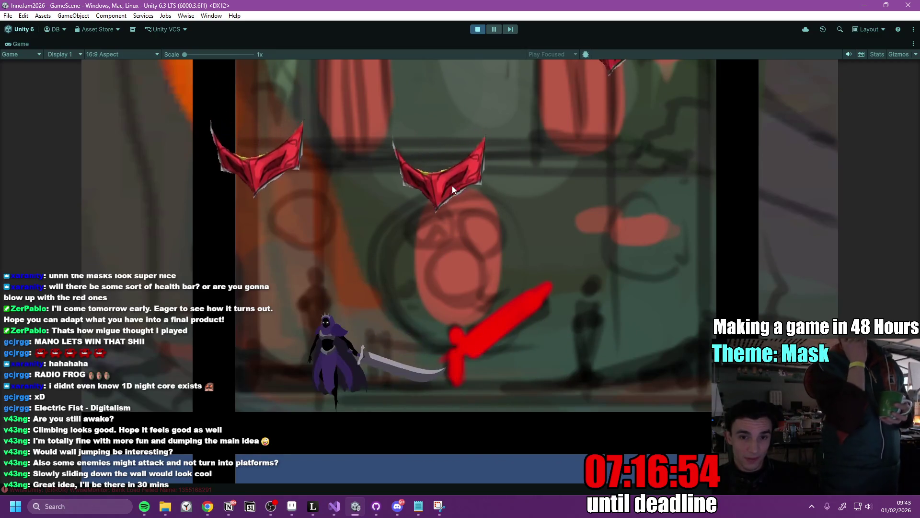
{"action": "key", "text": "space"}
{"action": "key", "text": "space"}
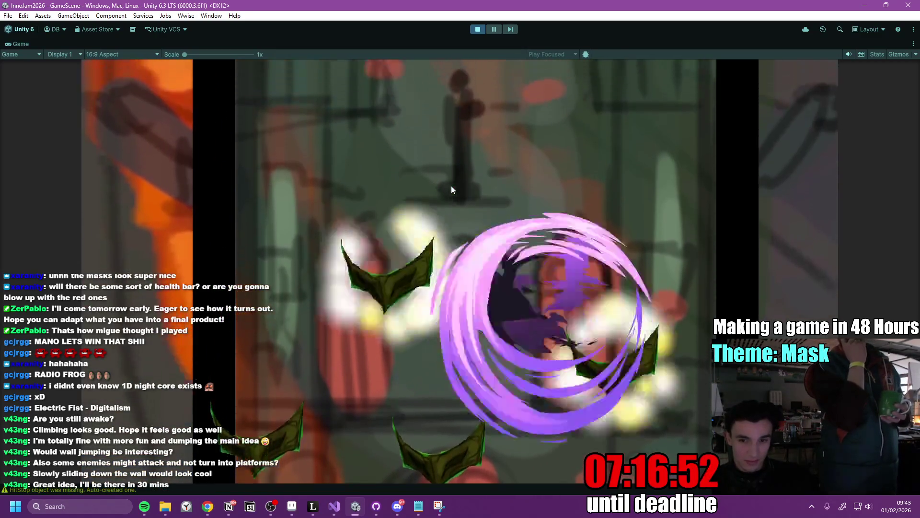
{"action": "key", "text": "d"}
{"action": "key", "text": "a"}
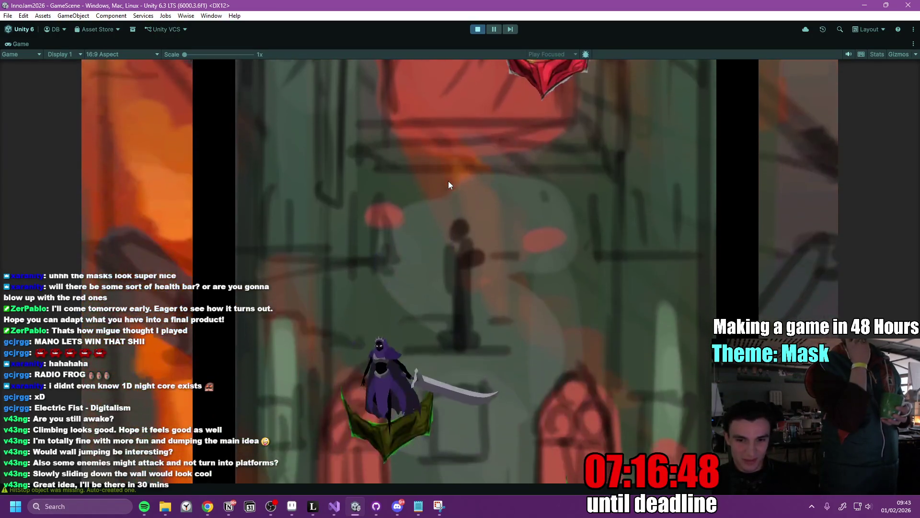
{"action": "key", "text": "a"}
{"action": "key", "text": "d"}
{"action": "key", "text": "space"}
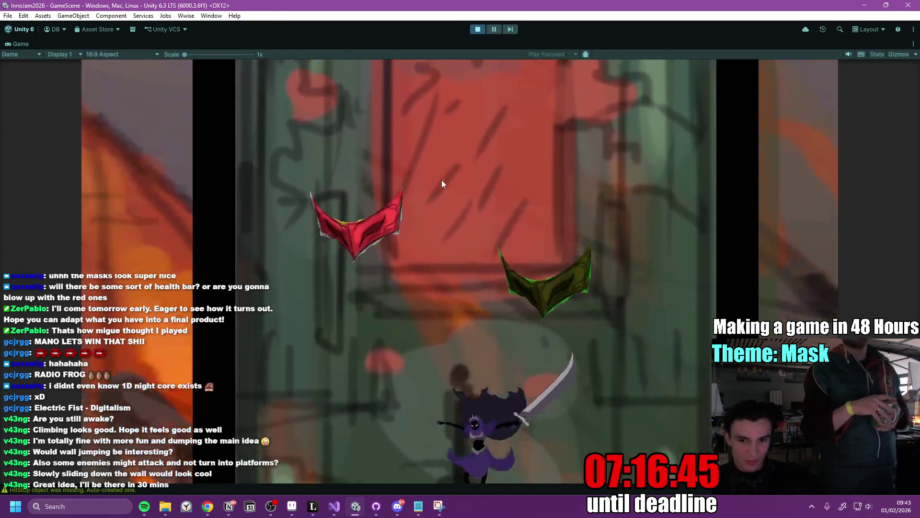
{"action": "key", "text": "space"}
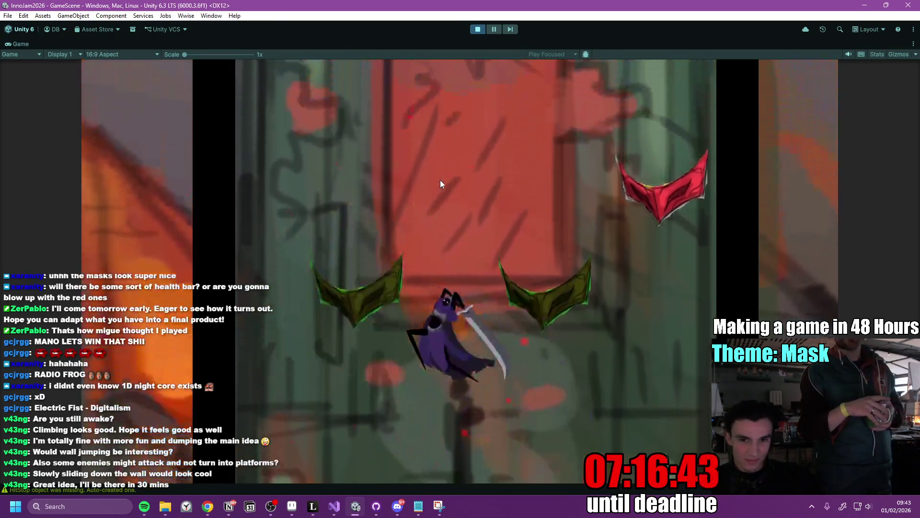
{"action": "key", "text": "a"}
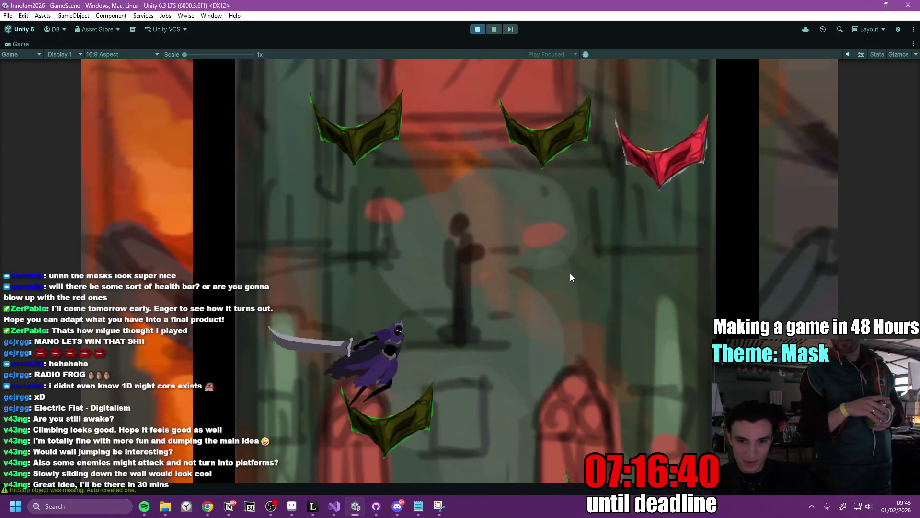
{"action": "key", "text": "d"}
{"action": "key", "text": "space"}
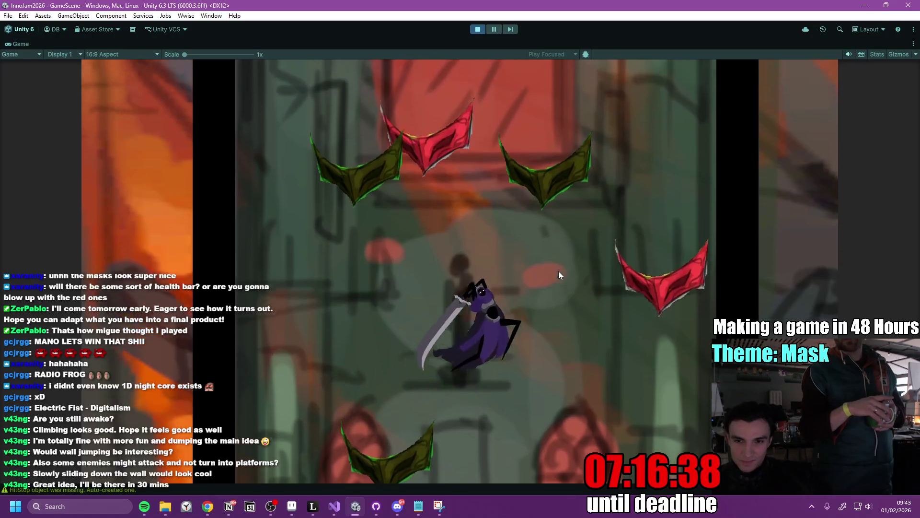
{"action": "key", "text": "space"}
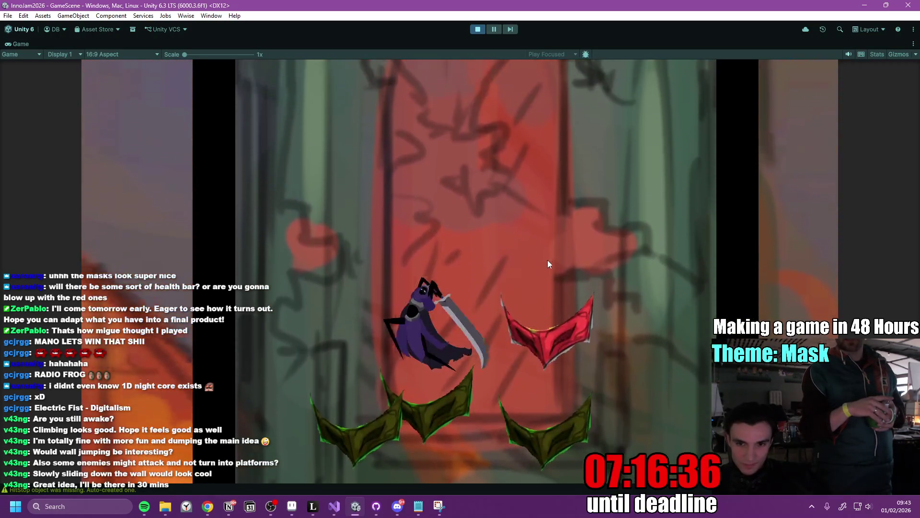
{"action": "key", "text": "space"}
{"action": "key", "text": "d"}
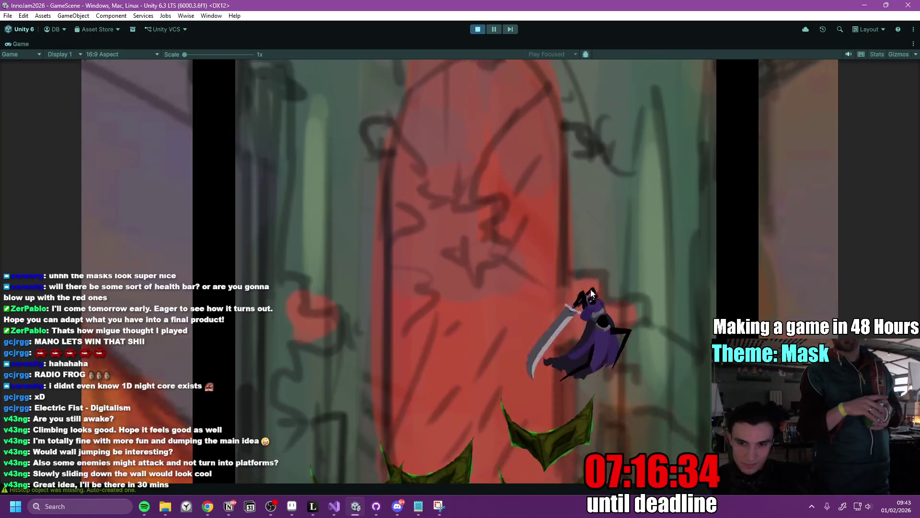
{"action": "key", "text": "space"}
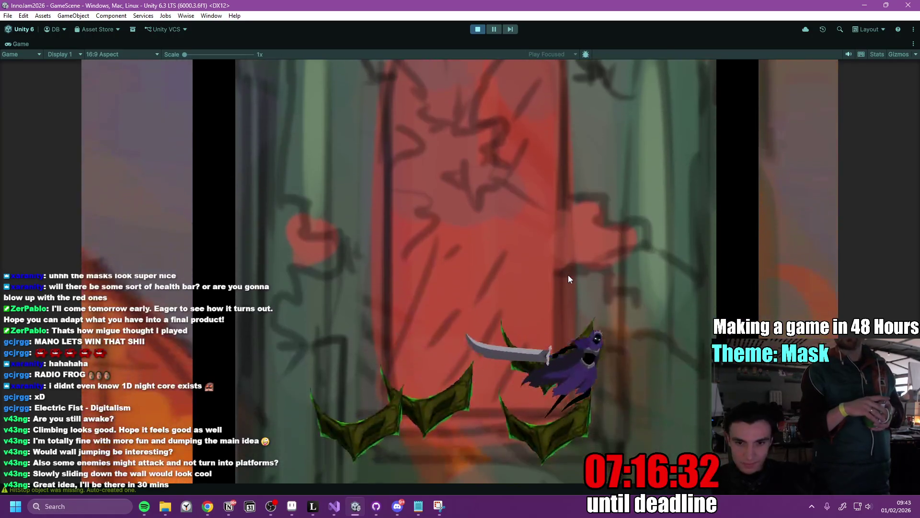
{"action": "key", "text": "space"}
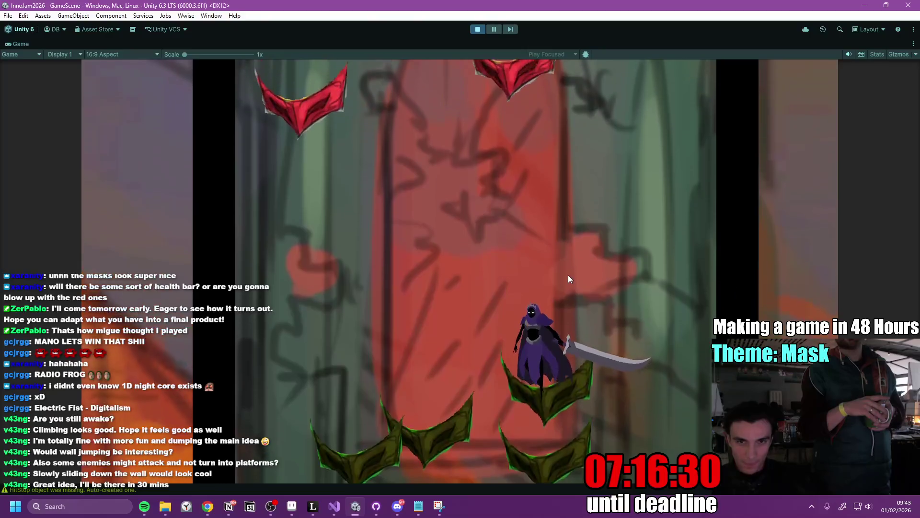
{"action": "key", "text": "a"}
{"action": "key", "text": "space"}
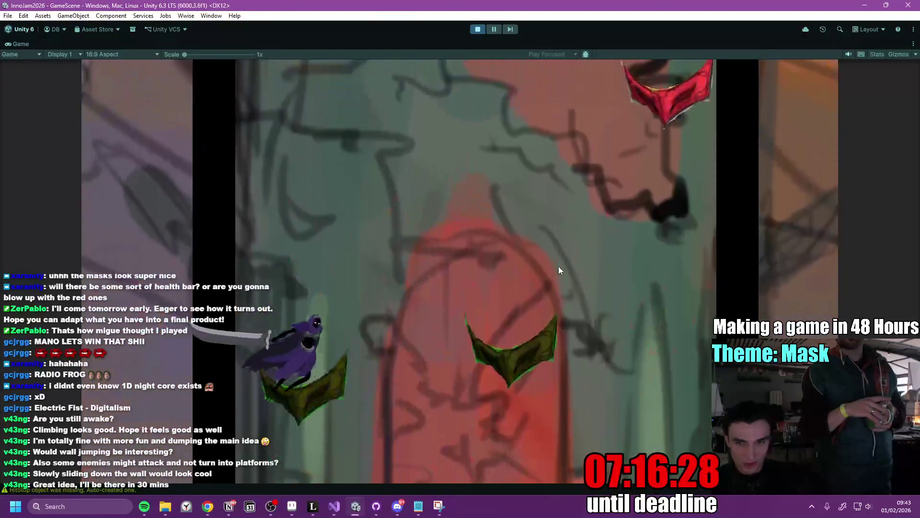
{"action": "key", "text": "d"}
{"action": "key", "text": "space"}
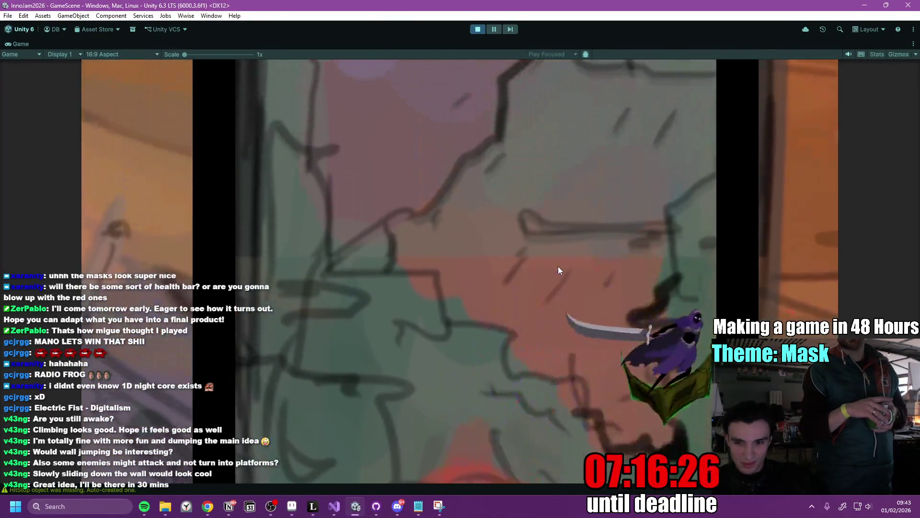
{"action": "key", "text": "a"}
{"action": "key", "text": "space"}
{"action": "key", "text": "d"}
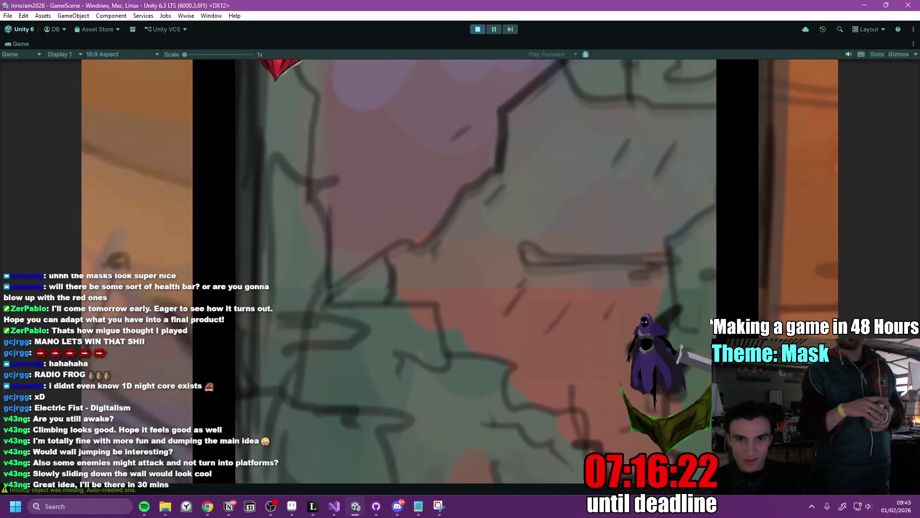
Bounce off the green masks with spin jumps, climbing toward the large round window.
{"action": "key", "text": "a"}
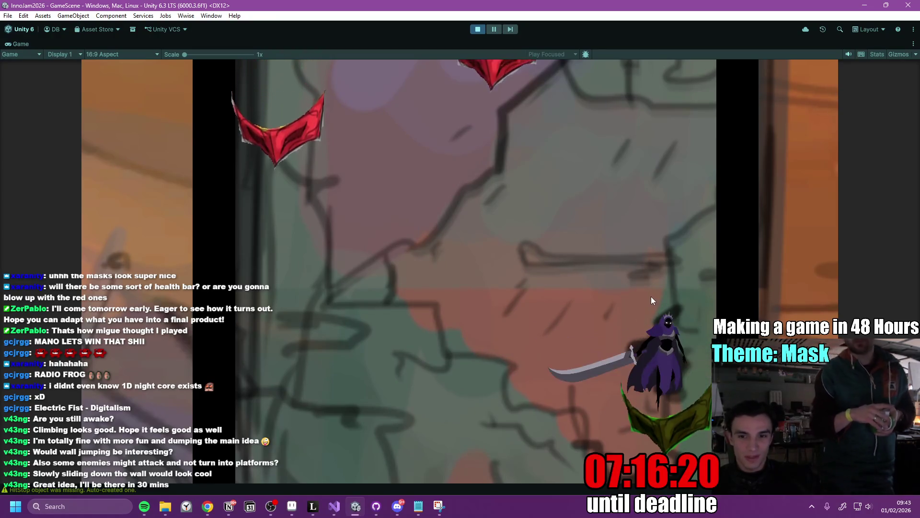
{"action": "key", "text": "space"}
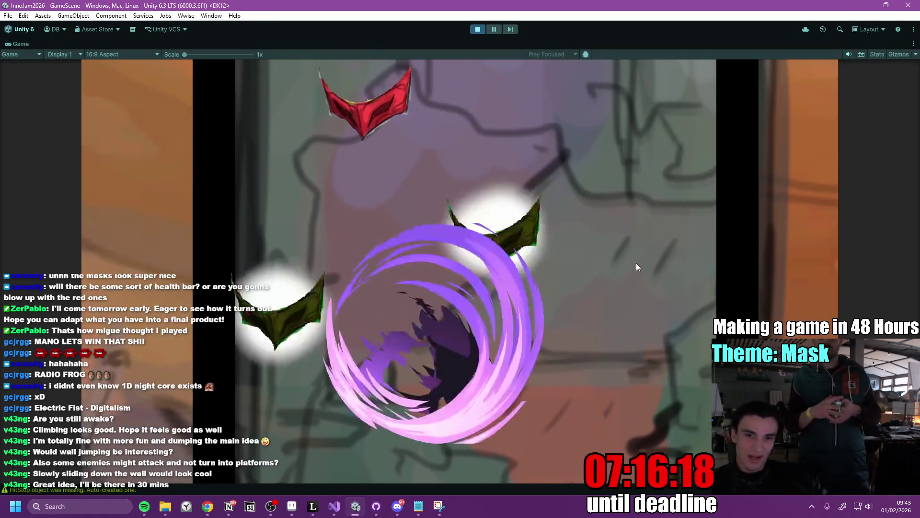
{"action": "key", "text": "space"}
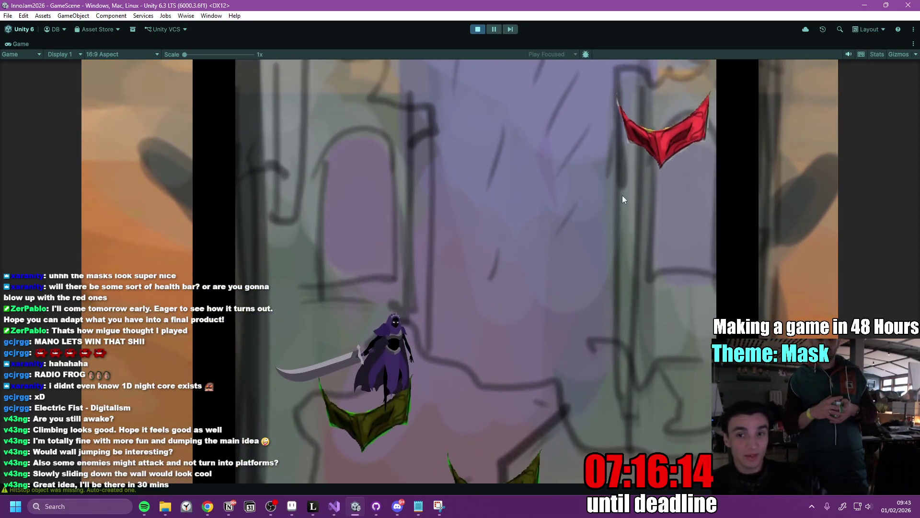
{"action": "key", "text": "space"}
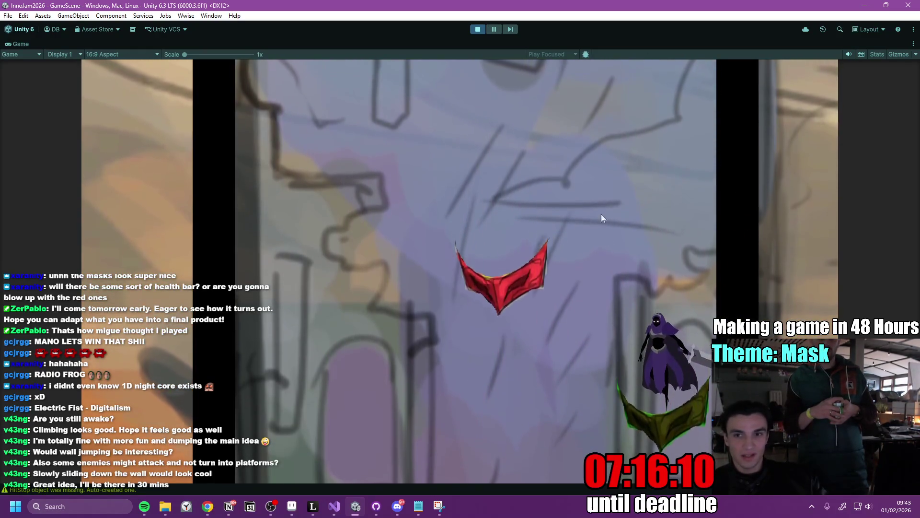
{"action": "key", "text": "space"}
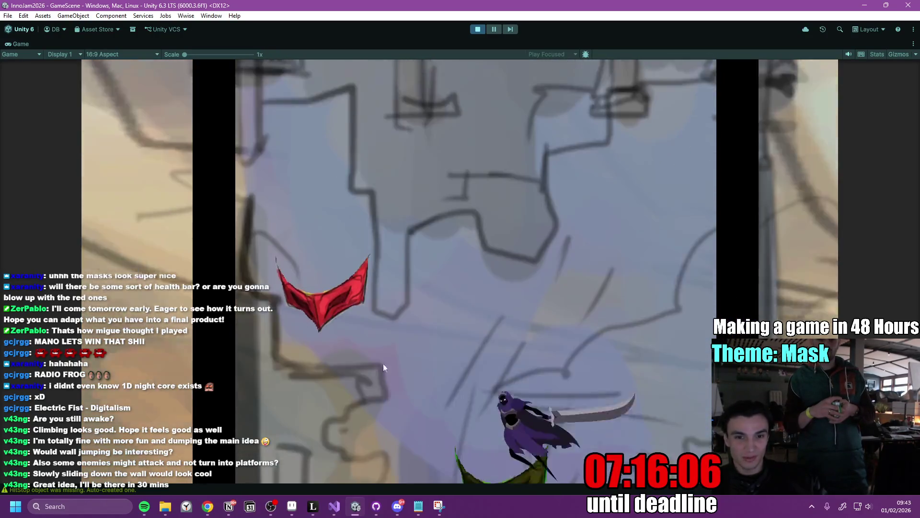
{"action": "key", "text": "space"}
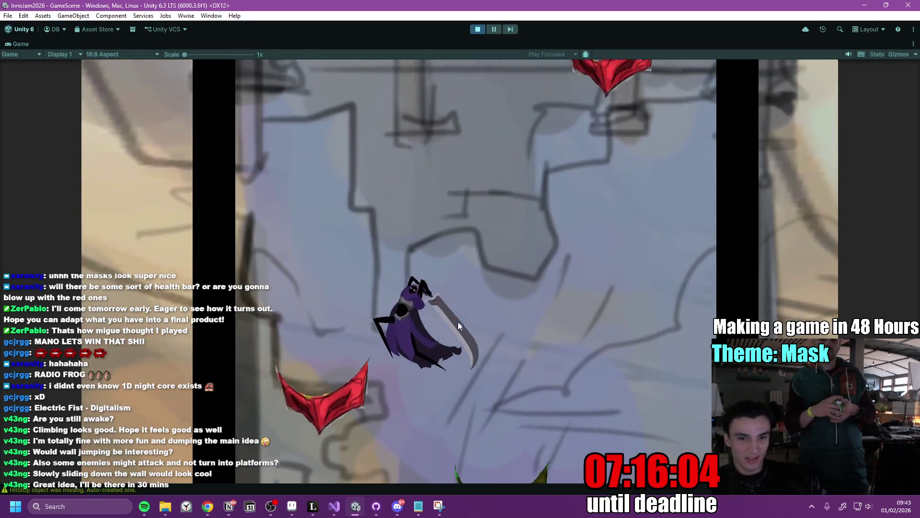
{"action": "key", "text": "space"}
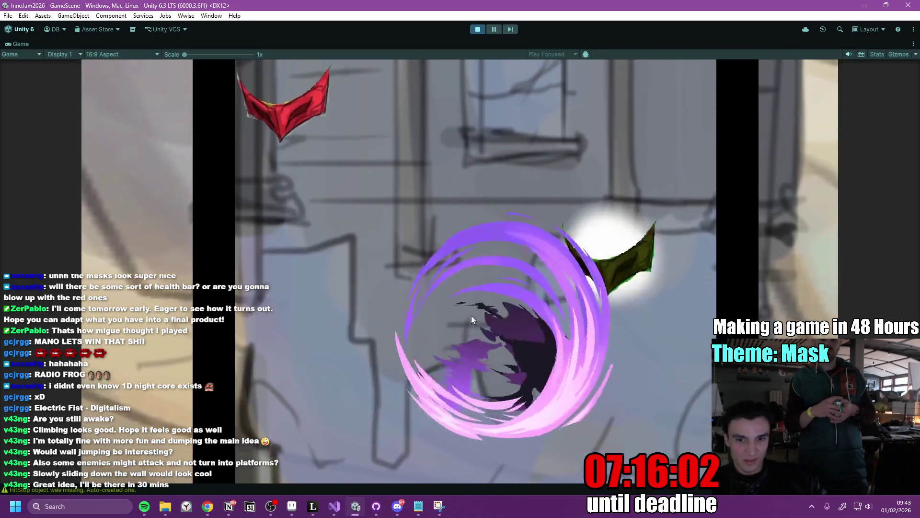
{"action": "key", "text": "a"}
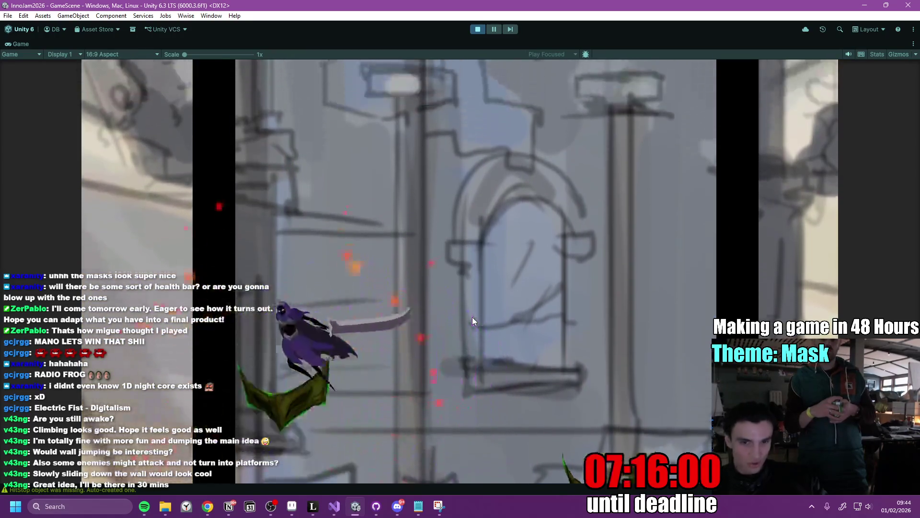
{"action": "key", "text": "space"}
{"action": "key", "text": "space"}
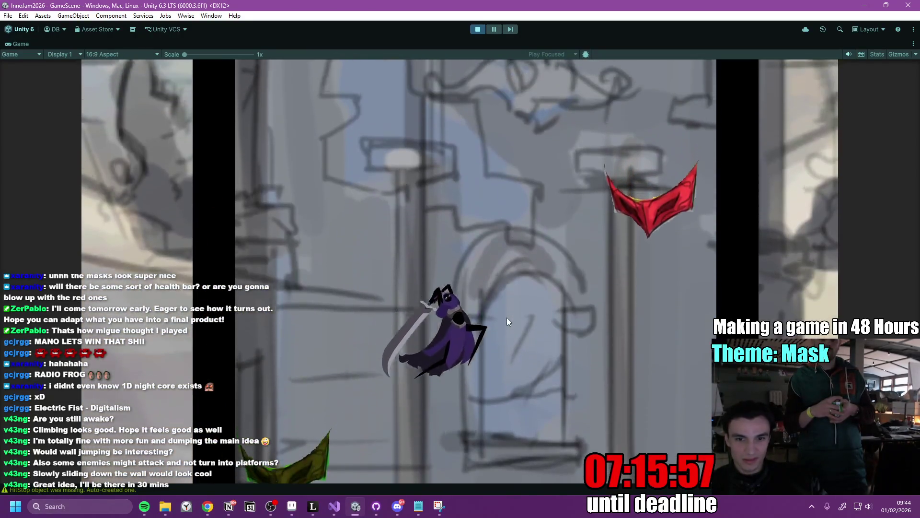
{"action": "key", "text": "space"}
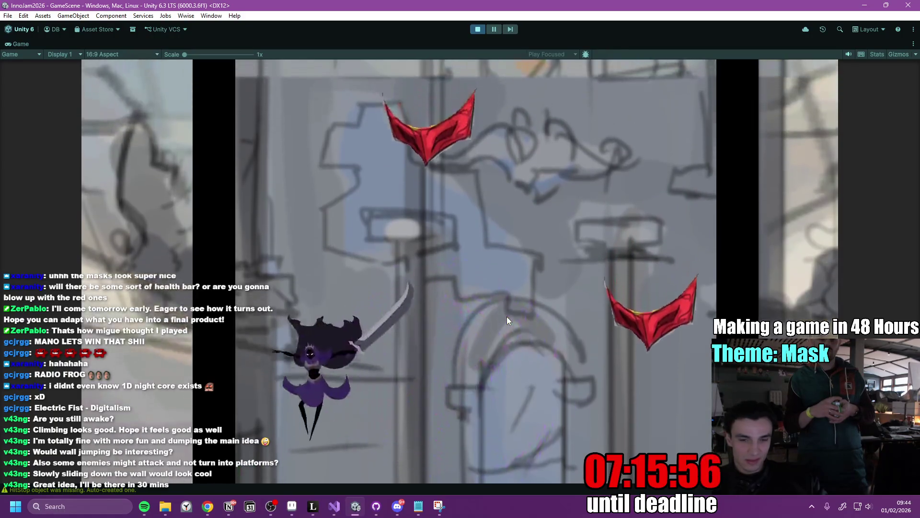
{"action": "key", "text": "d"}
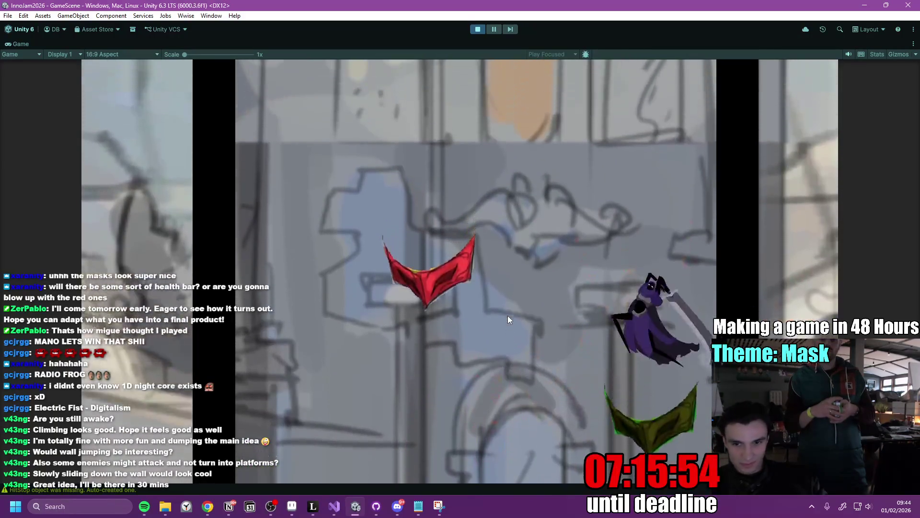
{"action": "key", "text": "space"}
{"action": "key", "text": "space"}
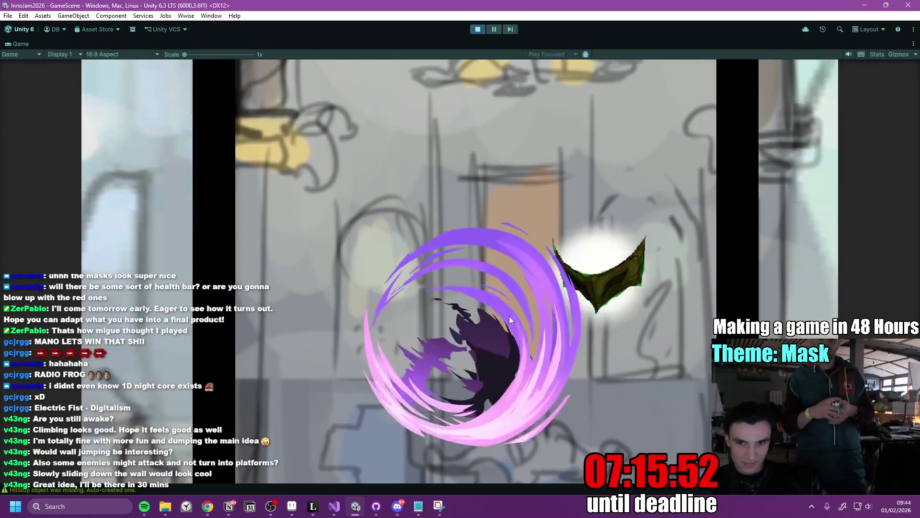
{"action": "key", "text": "space"}
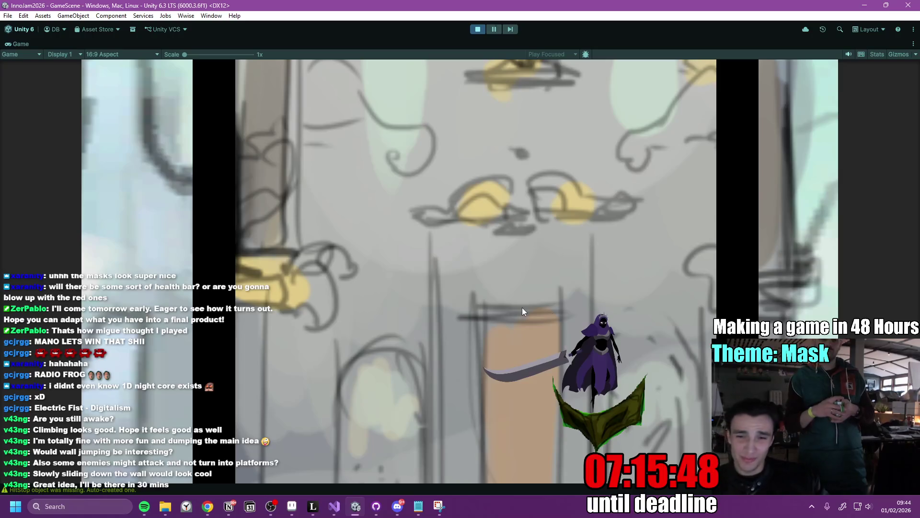
{"action": "key", "text": "d"}
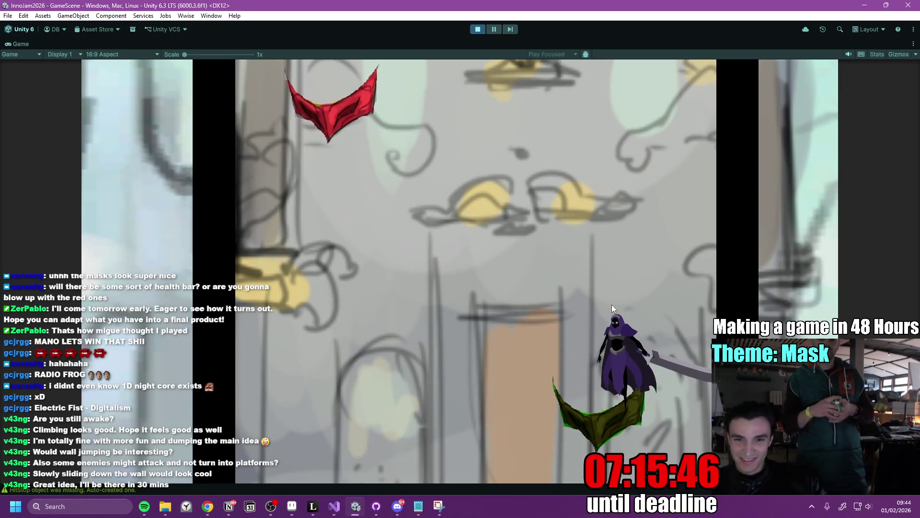
{"action": "key", "text": "space"}
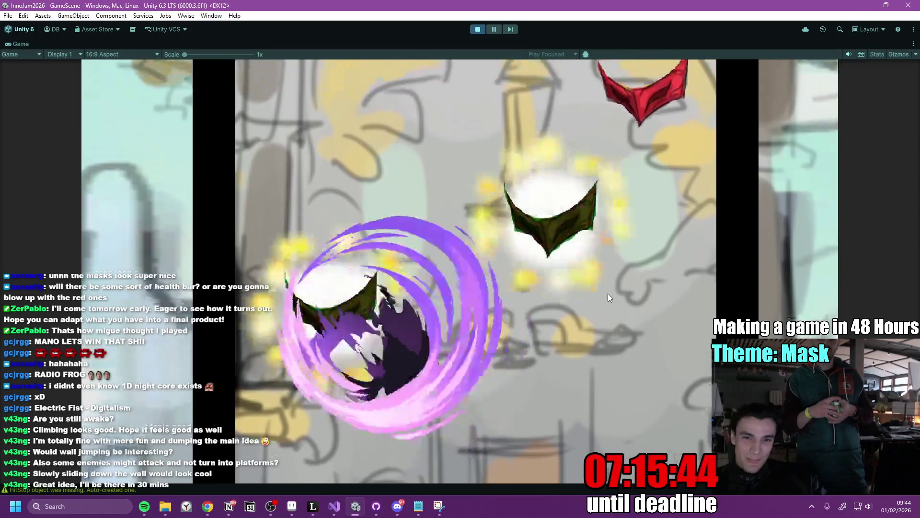
{"action": "key", "text": "d"}
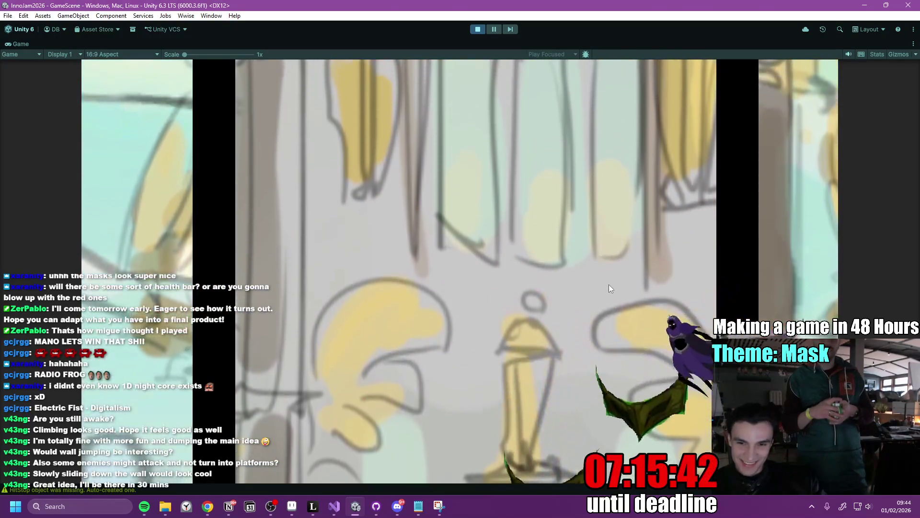
{"action": "key", "text": "space"}
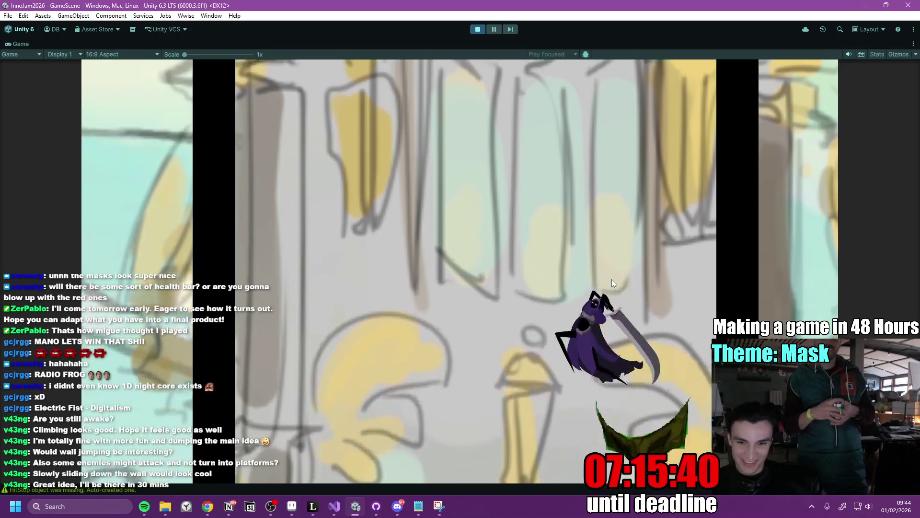
{"action": "key", "text": "a"}
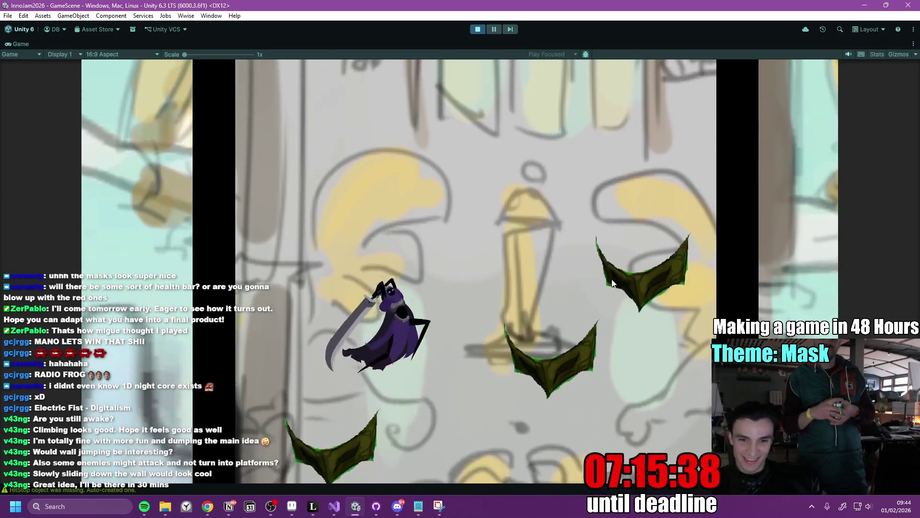
{"action": "key", "text": "d"}
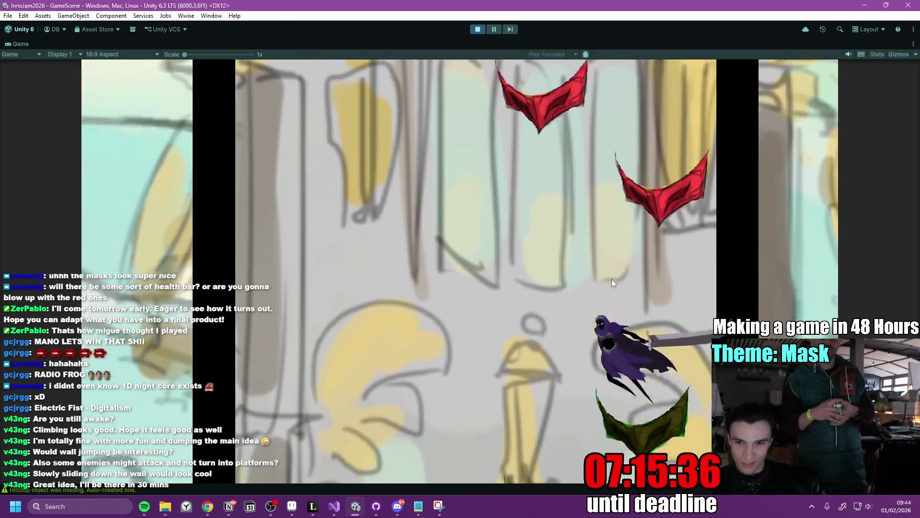
{"action": "key", "text": "a"}
{"action": "key", "text": "d"}
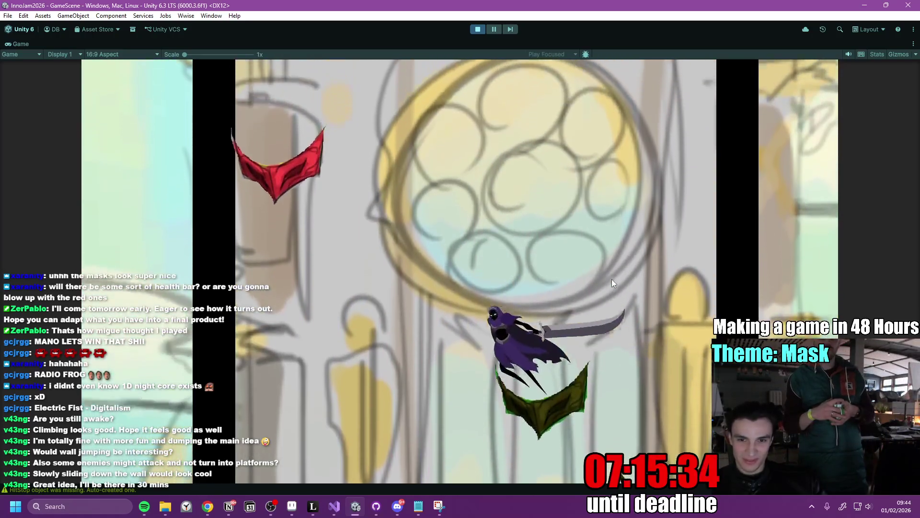
{"action": "key", "text": "a"}
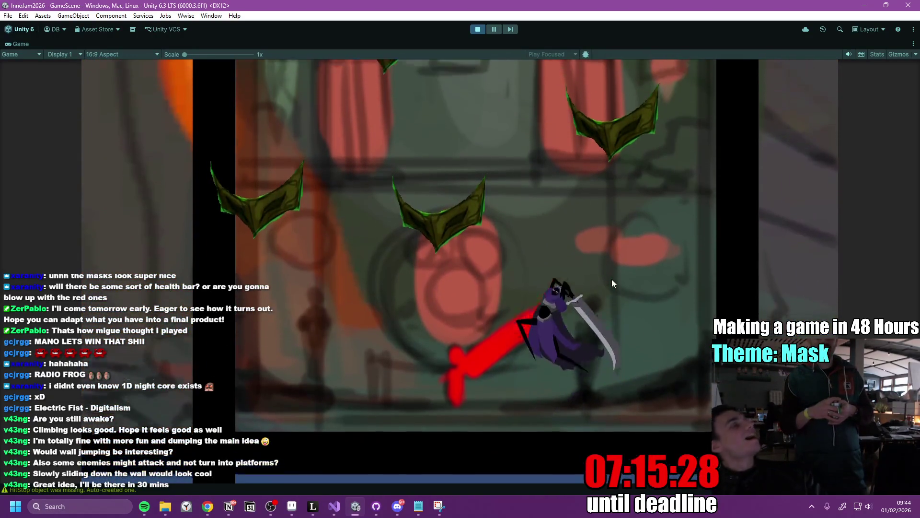
Keep spin-attacking up through green and red masks until Game Over appears.
{"action": "key", "text": "space"}
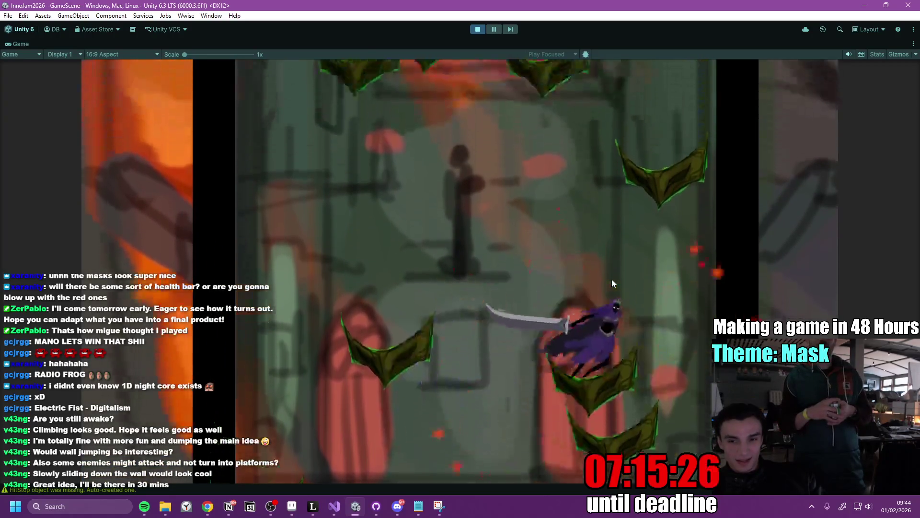
{"action": "key", "text": "space"}
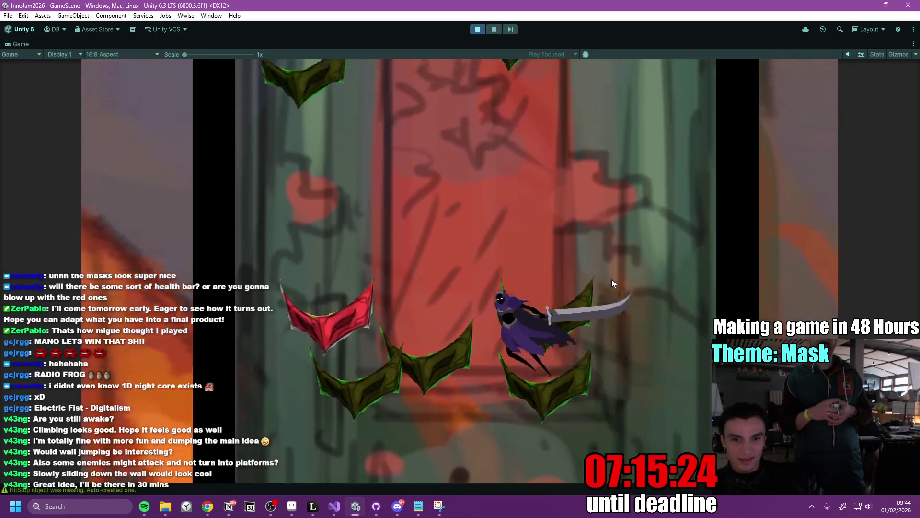
{"action": "key", "text": "space"}
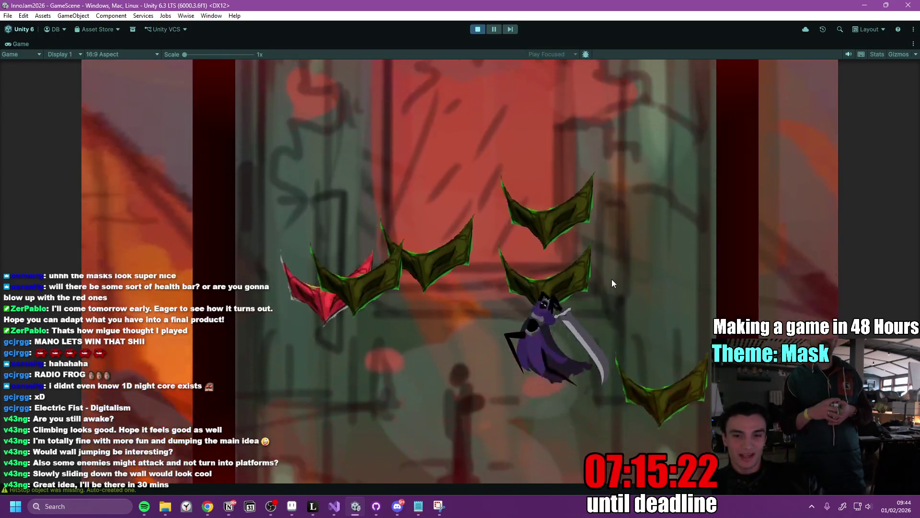
{"action": "key", "text": "space"}
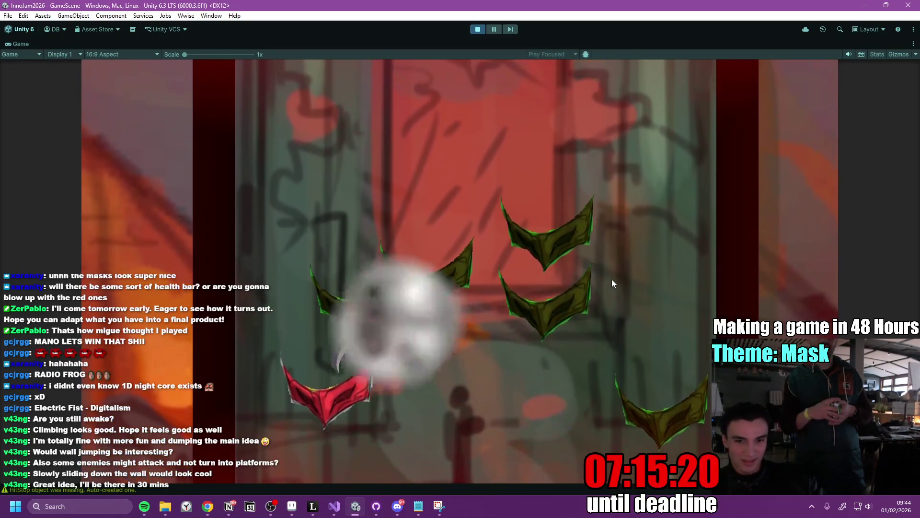
{"action": "key", "text": "space"}
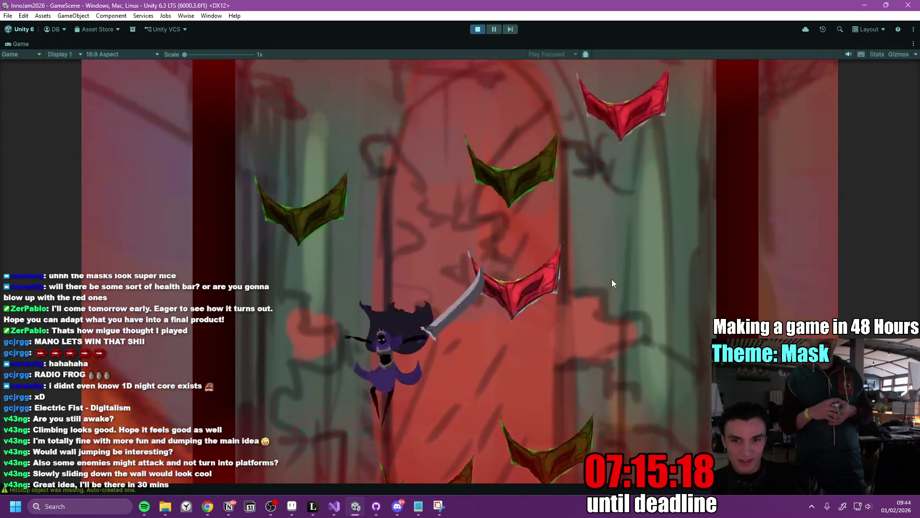
{"action": "key", "text": "space"}
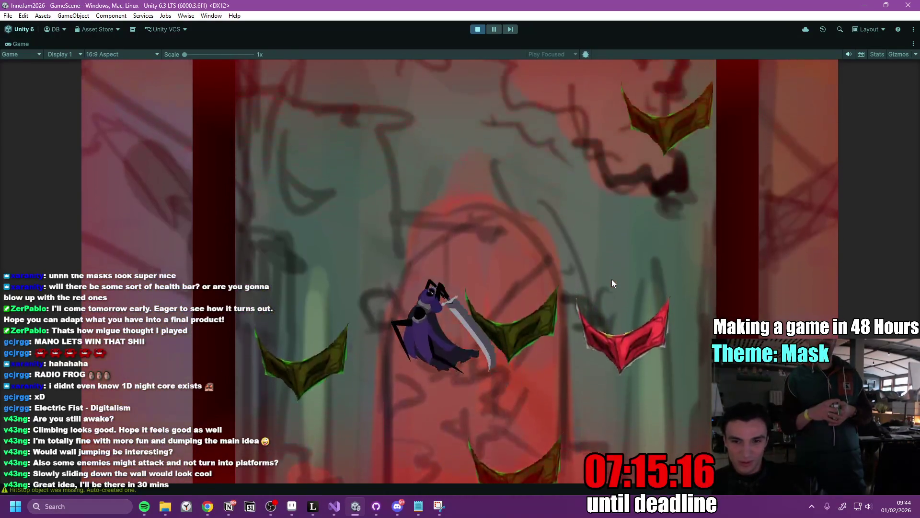
{"action": "key", "text": "space"}
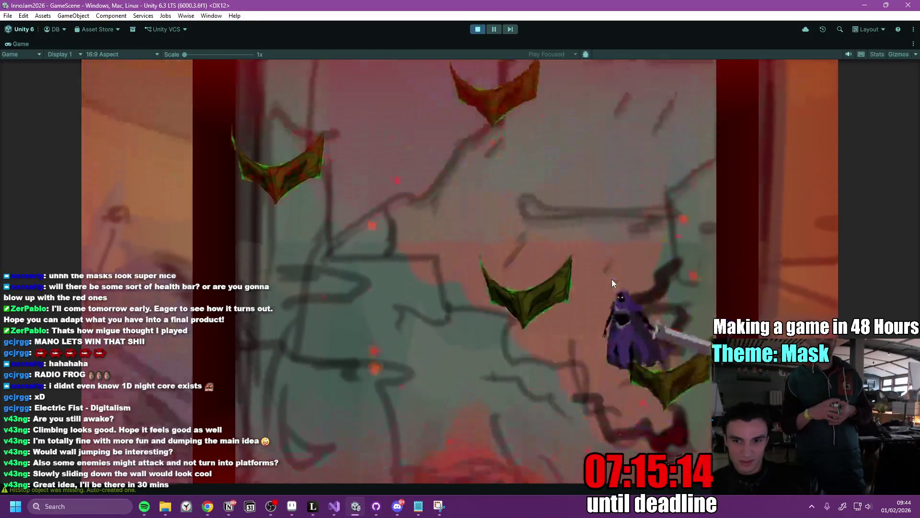
{"action": "key", "text": "space"}
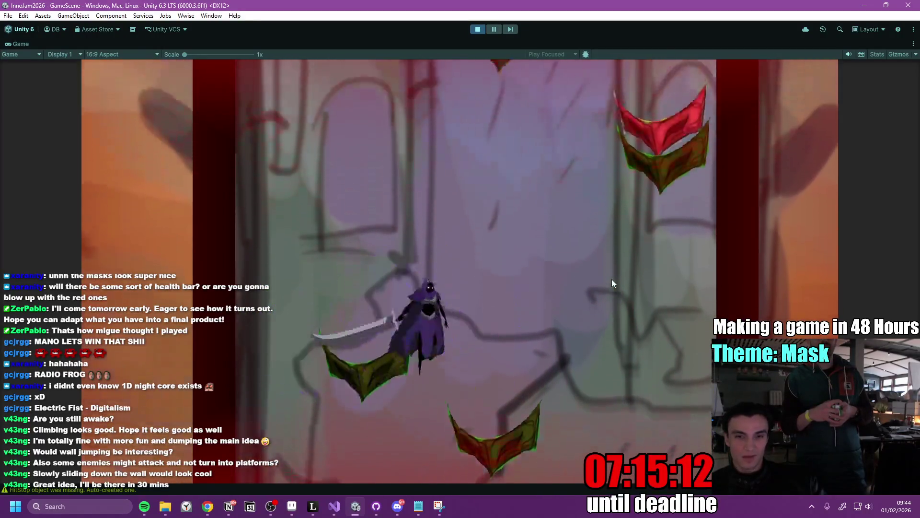
{"action": "key", "text": "space"}
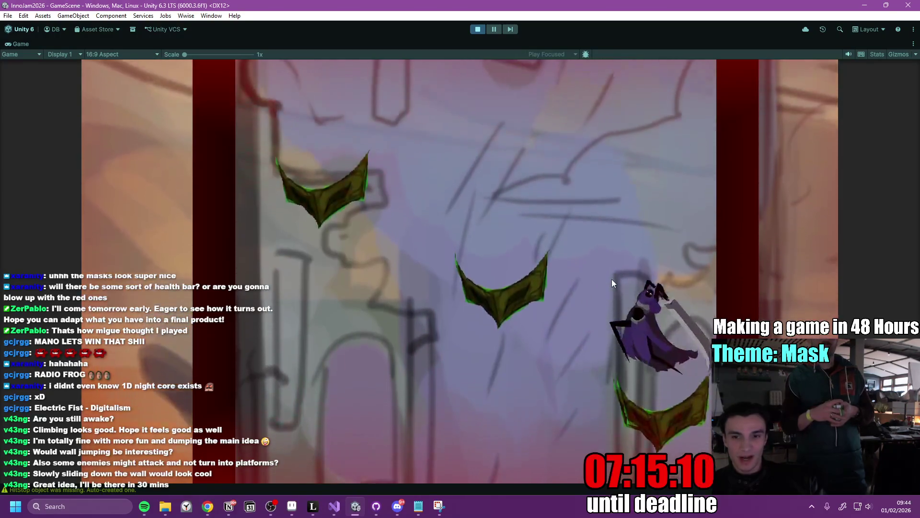
{"action": "key", "text": "space"}
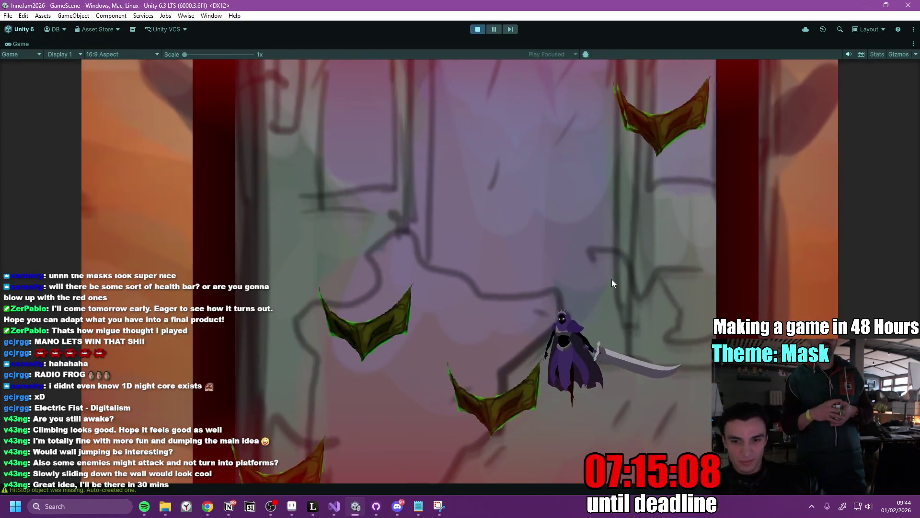
{"action": "key", "text": "space"}
{"action": "key", "text": "space"}
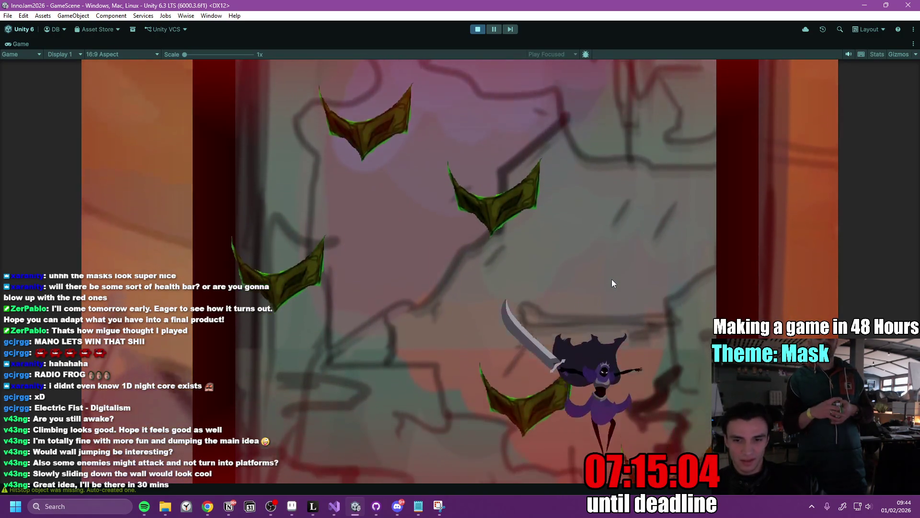
{"action": "key", "text": "space"}
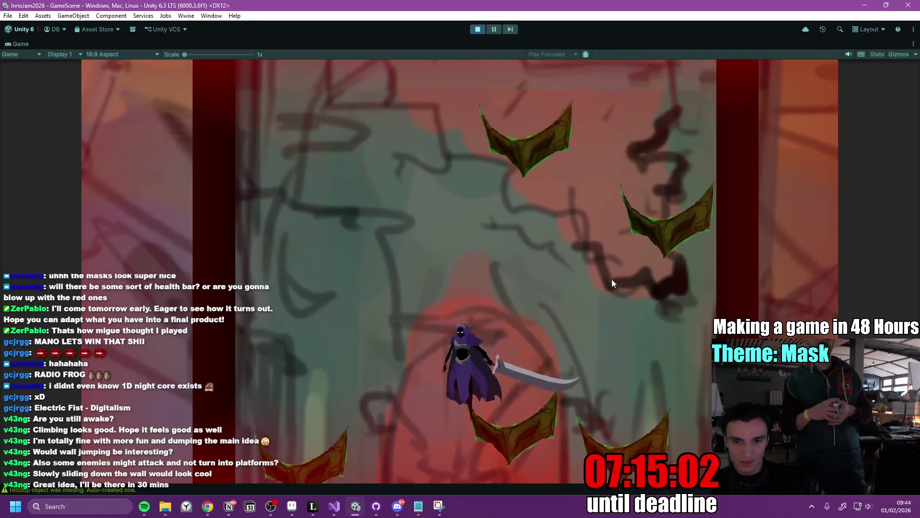
{"action": "key", "text": "space"}
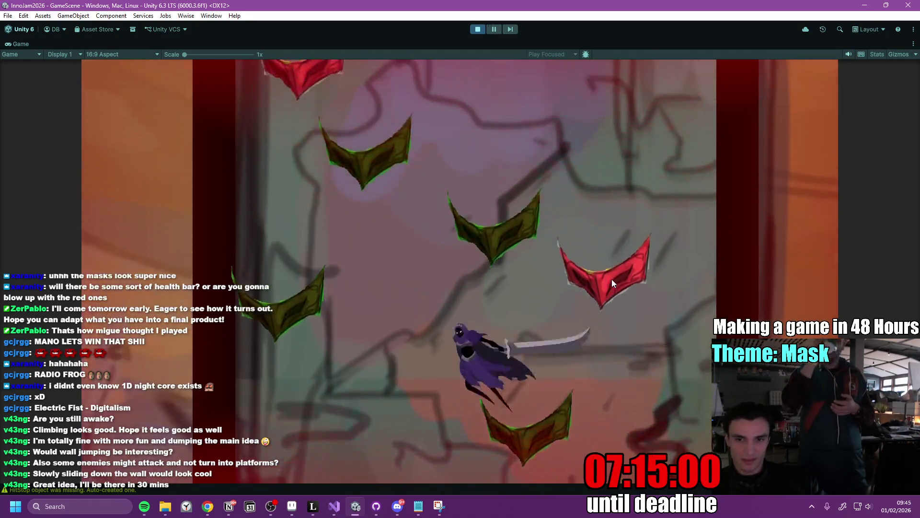
{"action": "key", "text": "space"}
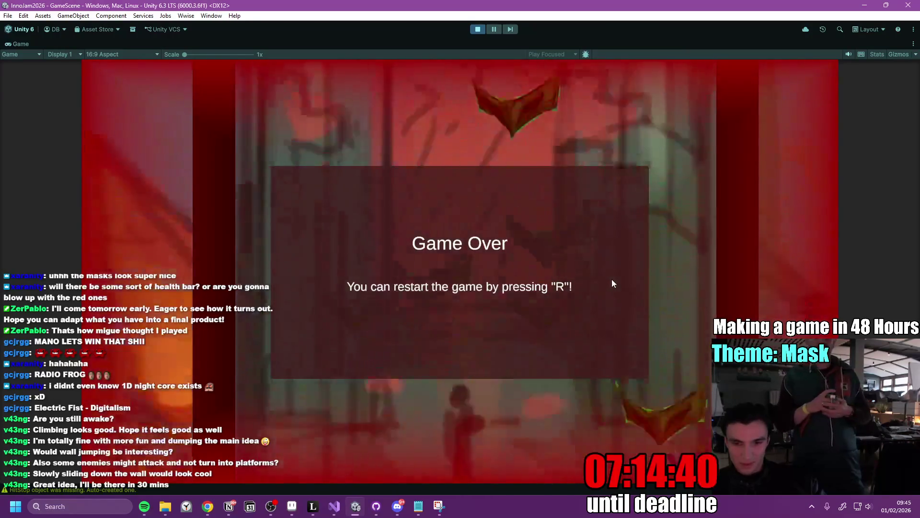
Restart with R, briefly test the spin jump, stop play mode, and bring up the Miro board.
{"action": "key", "text": "r"}
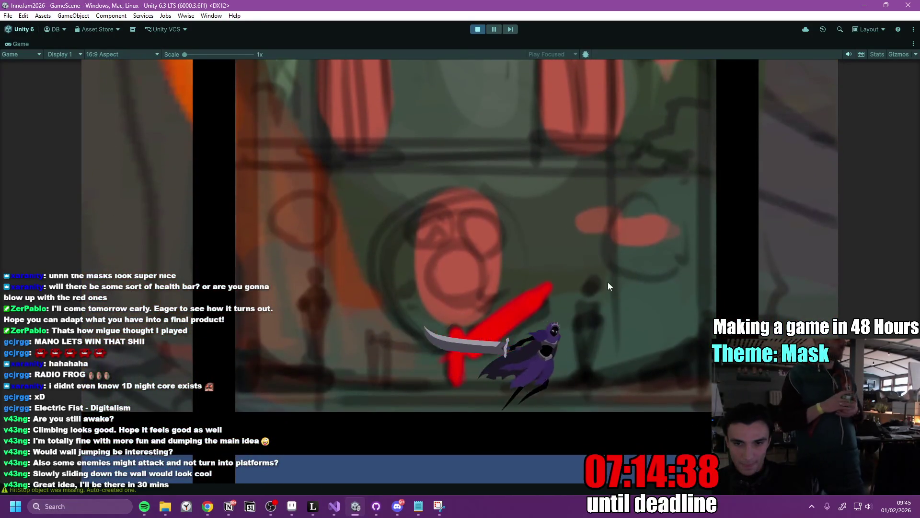
{"action": "key", "text": "space"}
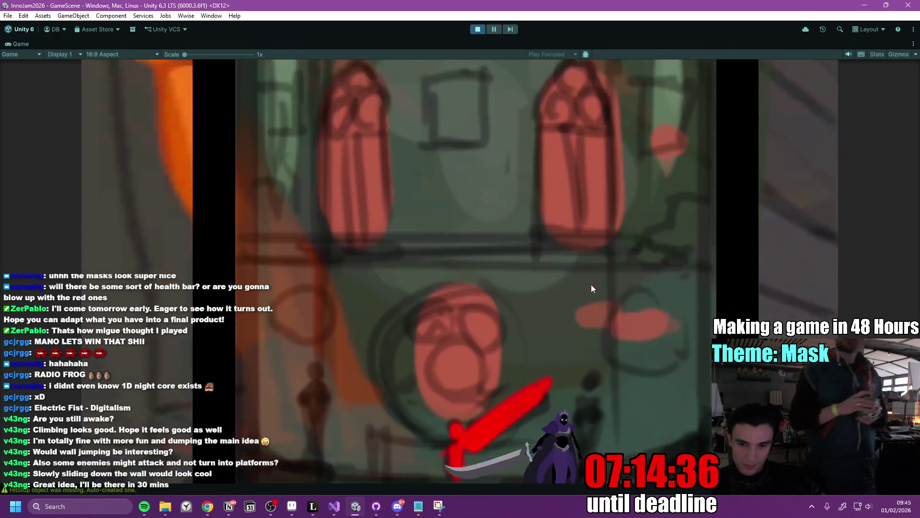
{"action": "key", "text": "a"}
{"action": "left_click", "coordinate": [591, 284]}
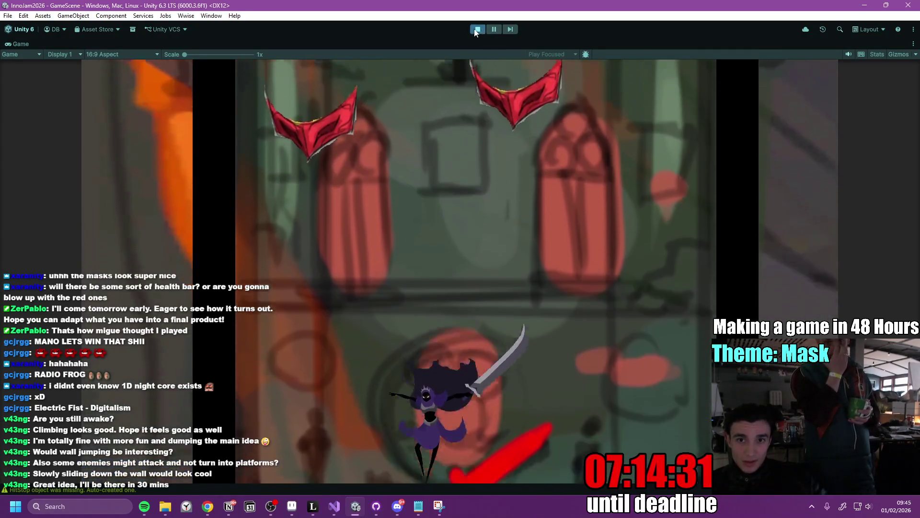
{"action": "left_click", "coordinate": [477, 29]}
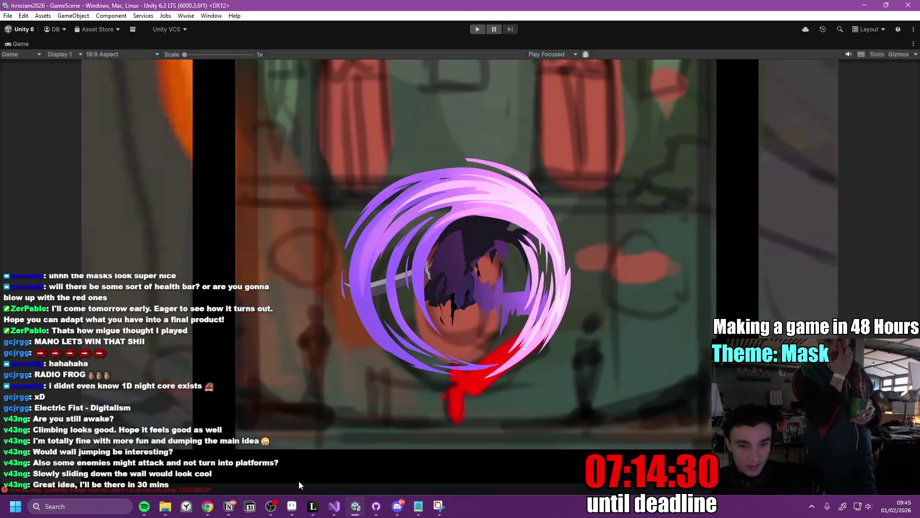
{"action": "left_click", "coordinate": [229, 506]}
{"action": "left_click", "coordinate": [207, 507]}
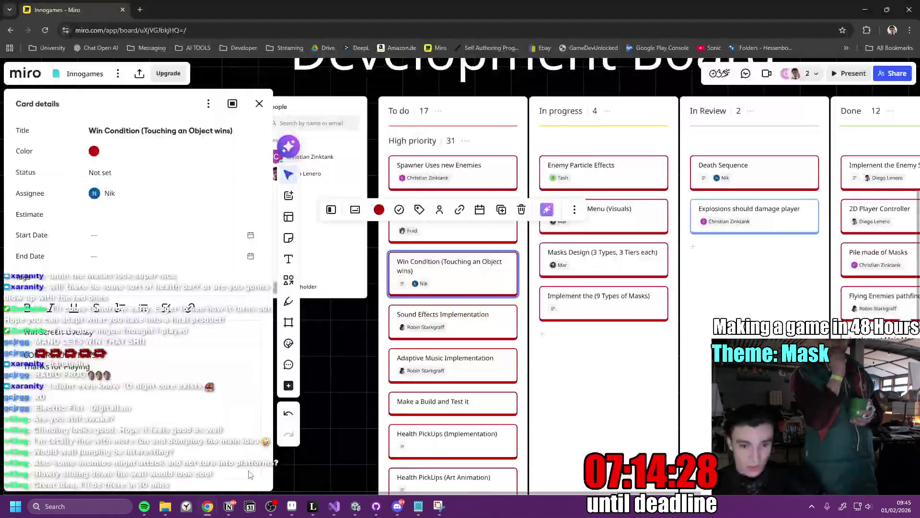
Move the Spawner Uses new Enemies card into the Done column.
{"action": "left_click_drag", "start_coordinate": [569, 368], "coordinate": [520, 370]}
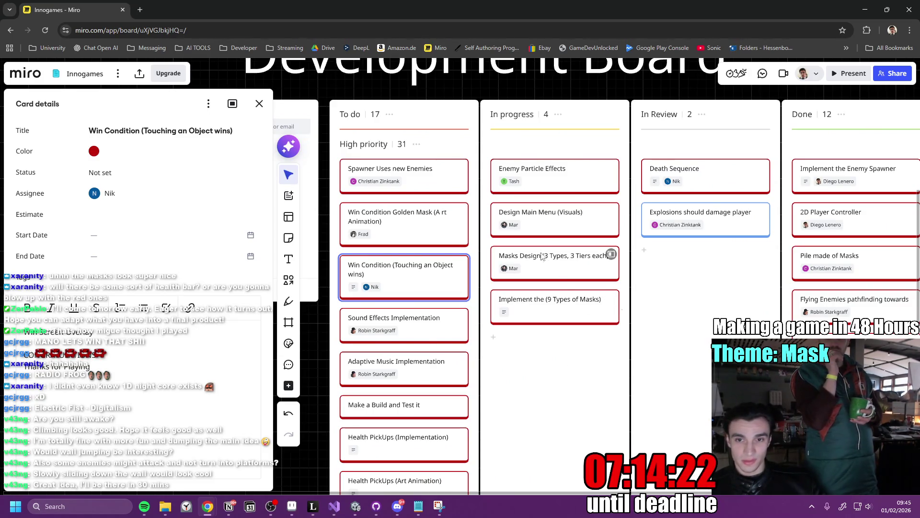
{"action": "scroll", "coordinate": [575, 302], "scroll_direction": "down", "scroll_amount": 2}
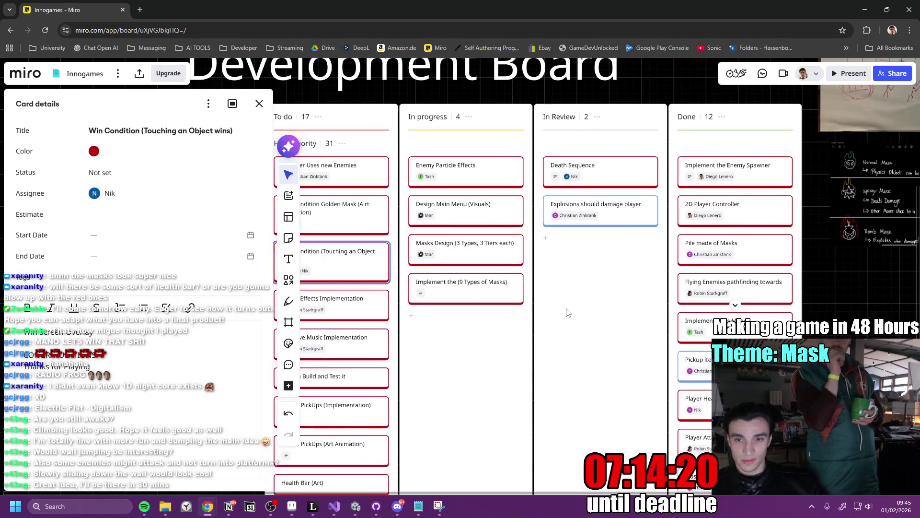
{"action": "scroll", "coordinate": [566, 316], "scroll_direction": "down", "scroll_amount": 3}
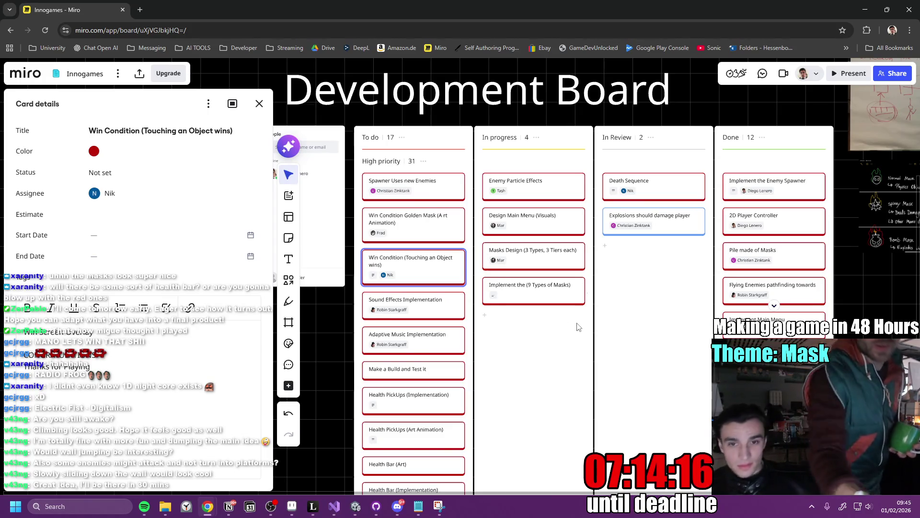
{"action": "mouse_move", "coordinate": [425, 193]}
{"action": "left_mouse_down"}
{"action": "mouse_move", "coordinate": [769, 239]}
{"action": "mouse_move", "coordinate": [764, 173]}
{"action": "mouse_move", "coordinate": [772, 187]}
{"action": "left_mouse_up"}
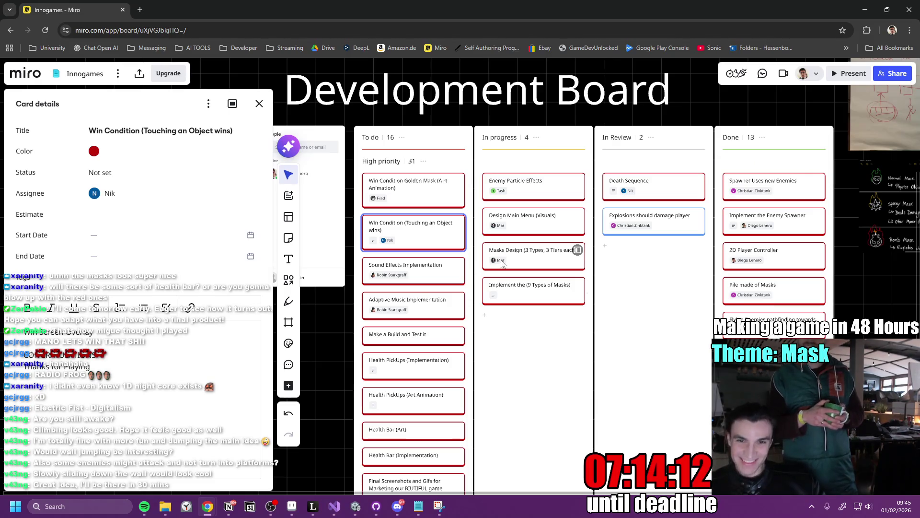
Swap the Win Condition card's assignee to another team member and drag it to In progress.
{"action": "left_click", "coordinate": [410, 244]}
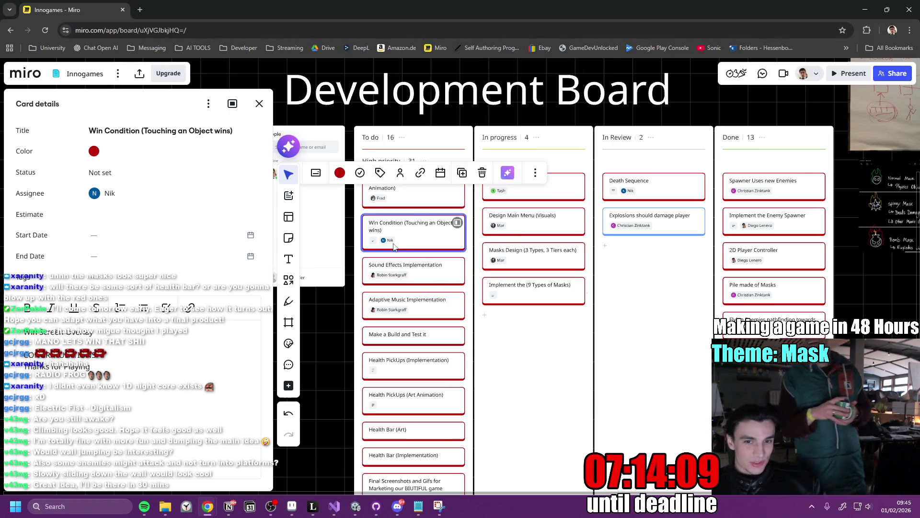
{"action": "left_click", "coordinate": [400, 172]}
{"action": "left_click", "coordinate": [489, 232]}
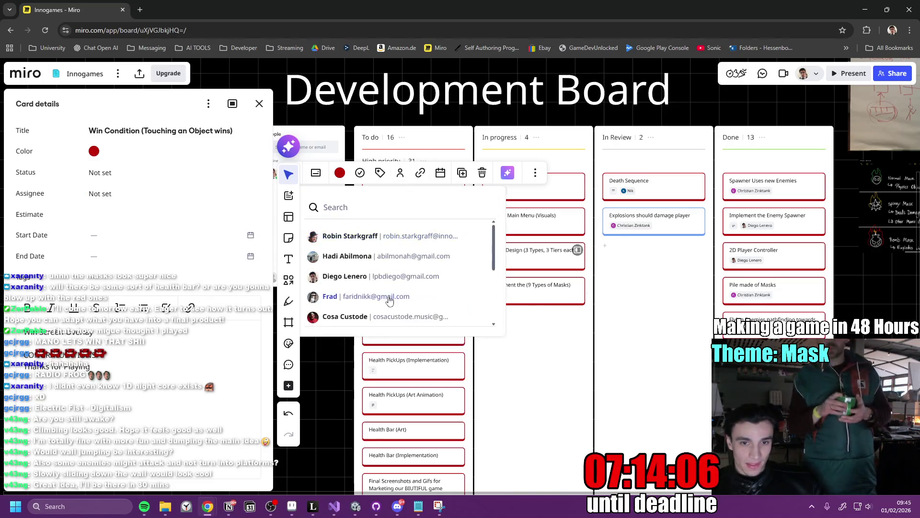
{"action": "left_click", "coordinate": [392, 299]}
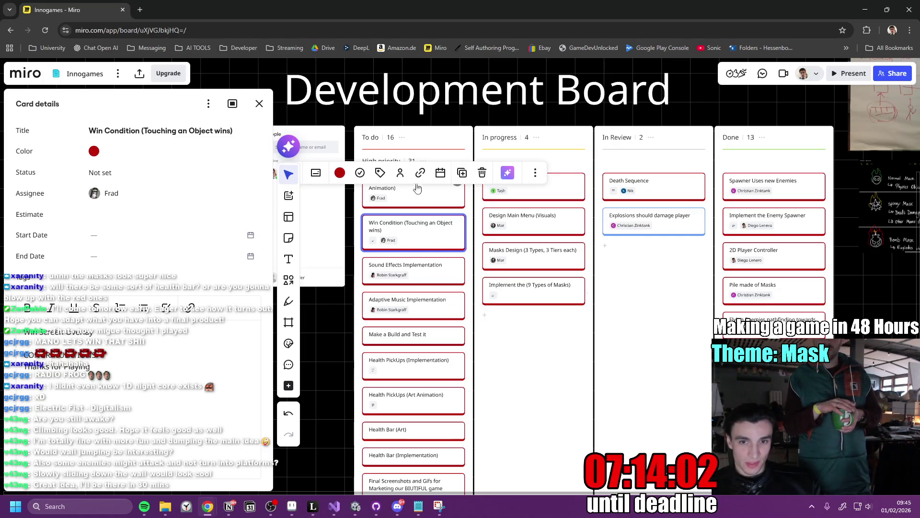
{"action": "left_click", "coordinate": [400, 174]}
{"action": "scroll", "coordinate": [359, 288], "scroll_direction": "down", "scroll_amount": 1}
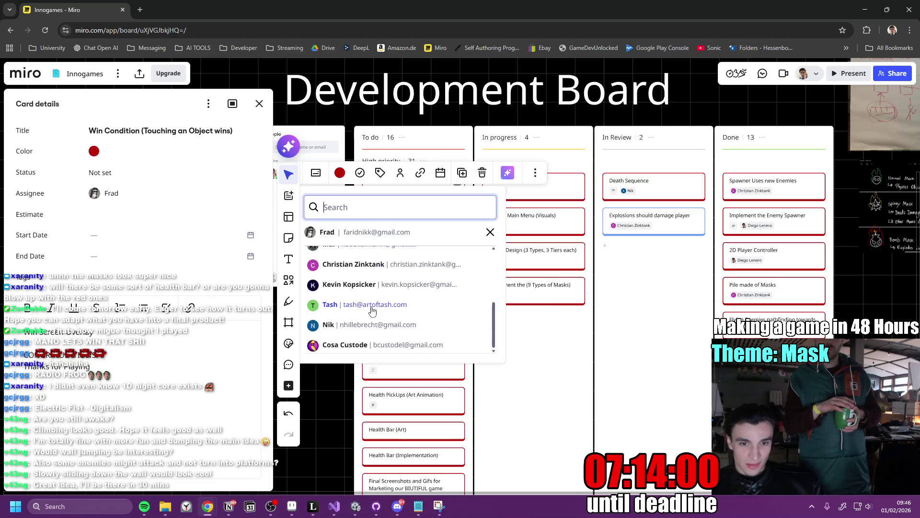
{"action": "scroll", "coordinate": [363, 302], "scroll_direction": "up", "scroll_amount": 1}
{"action": "scroll", "coordinate": [363, 301], "scroll_direction": "up", "scroll_amount": 1}
{"action": "left_click", "coordinate": [363, 308]}
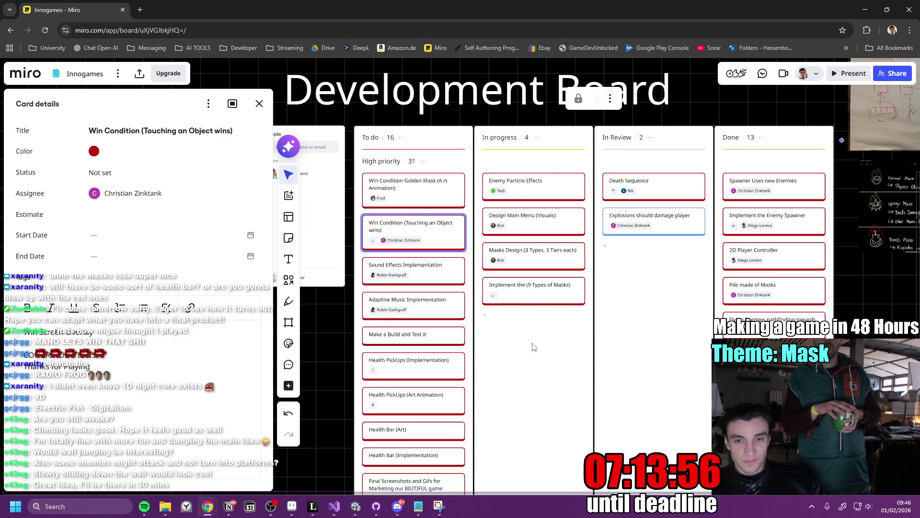
{"action": "mouse_move", "coordinate": [412, 237]}
{"action": "left_mouse_down"}
{"action": "mouse_move", "coordinate": [544, 191]}
{"action": "mouse_move", "coordinate": [531, 193]}
{"action": "left_mouse_up"}
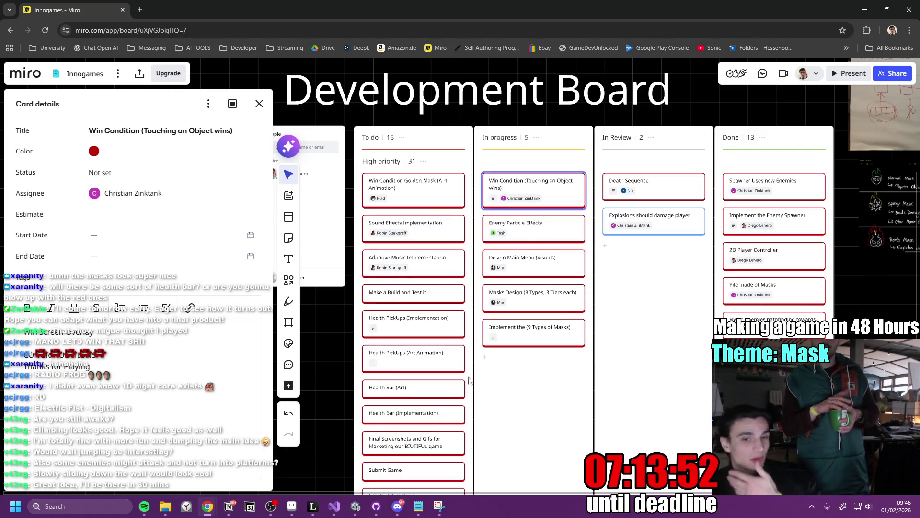
{"action": "left_click", "coordinate": [356, 506]}
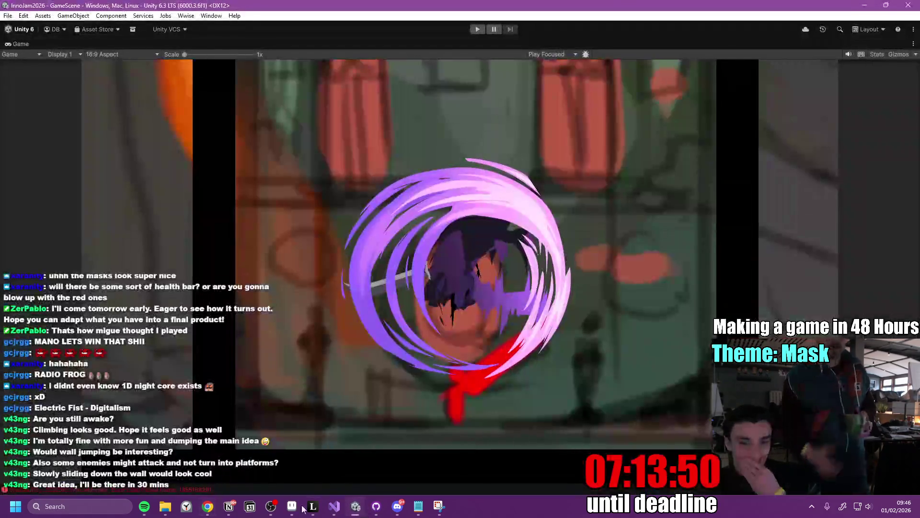
Add and then remove an empty to-do under the Spring Super Jump bug in Notion.
{"action": "left_click", "coordinate": [237, 507]}
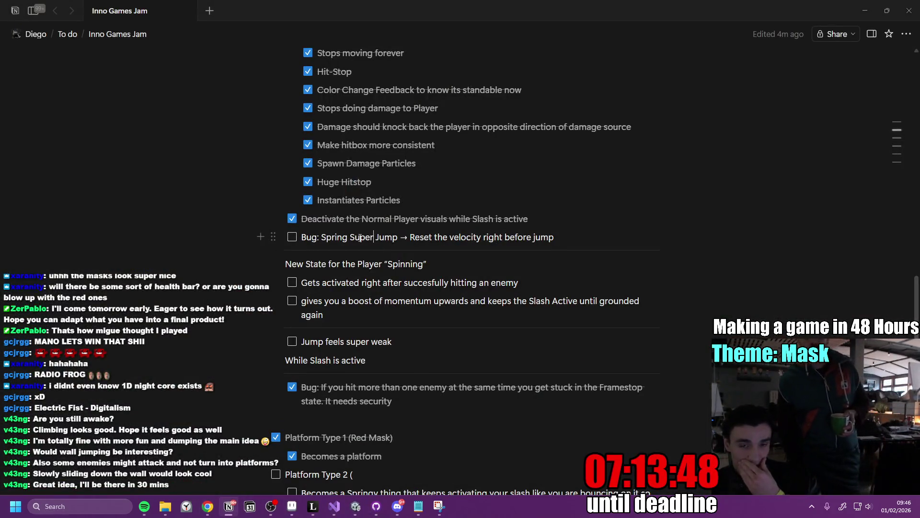
{"action": "left_click", "coordinate": [589, 237]}
{"action": "key", "text": "Return"}
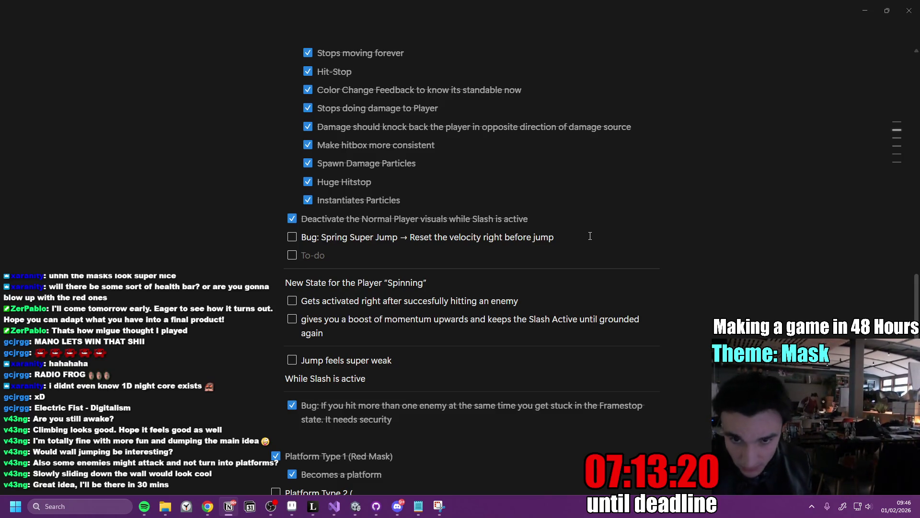
{"action": "key", "text": "BackSpace"}
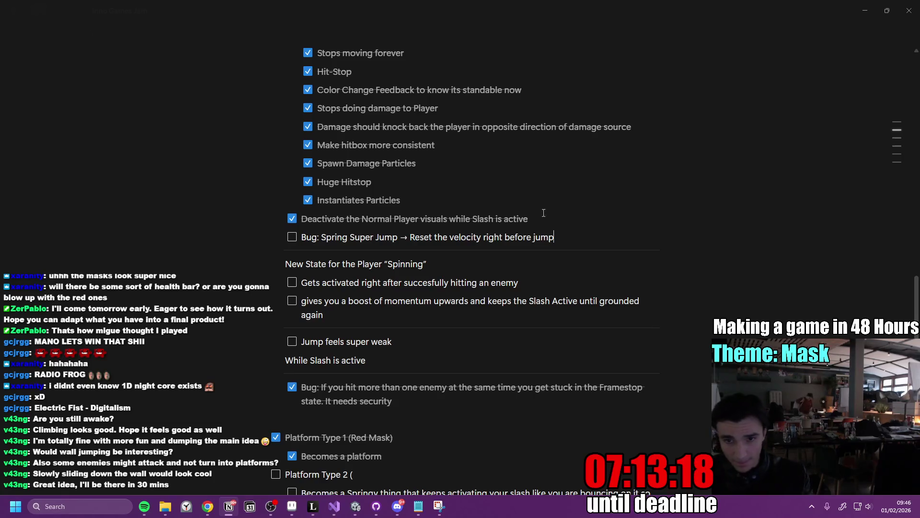
Append 'to keep it consistent' to the end of the Bug: Spring Super Jump line.
{"action": "triple_click", "coordinate": [438, 238]}
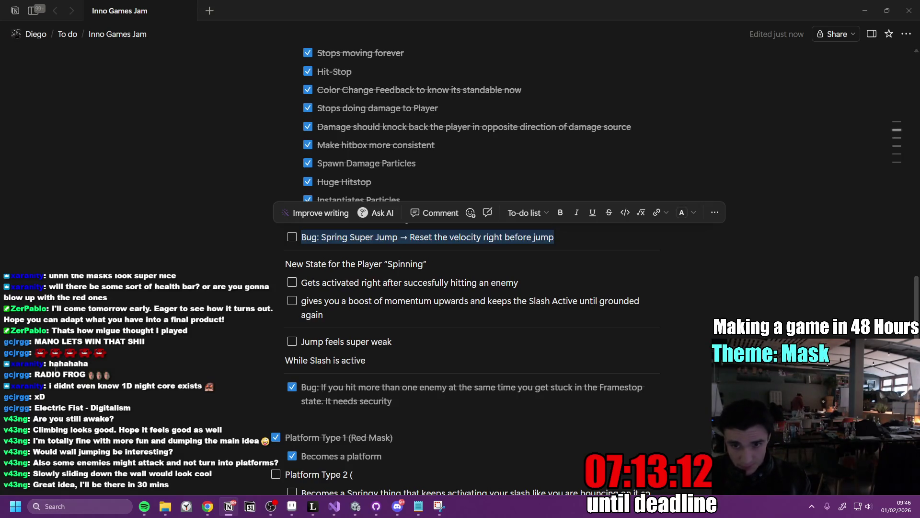
{"action": "triple_click", "coordinate": [373, 242]}
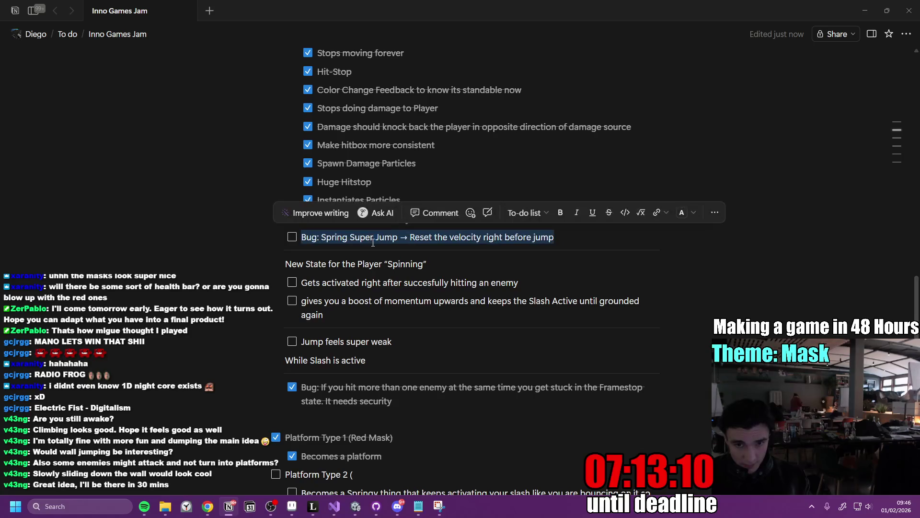
{"action": "mouse_move", "coordinate": [208, 506]}
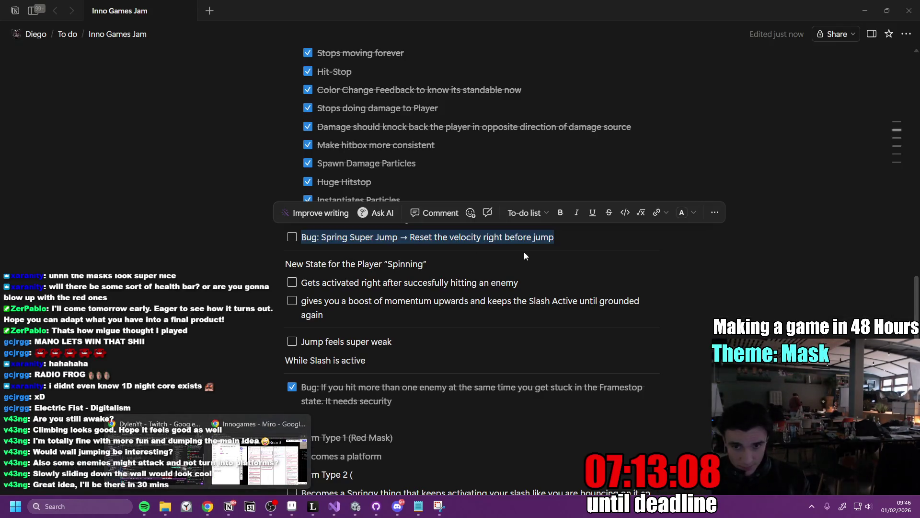
{"action": "left_click", "coordinate": [580, 239]}
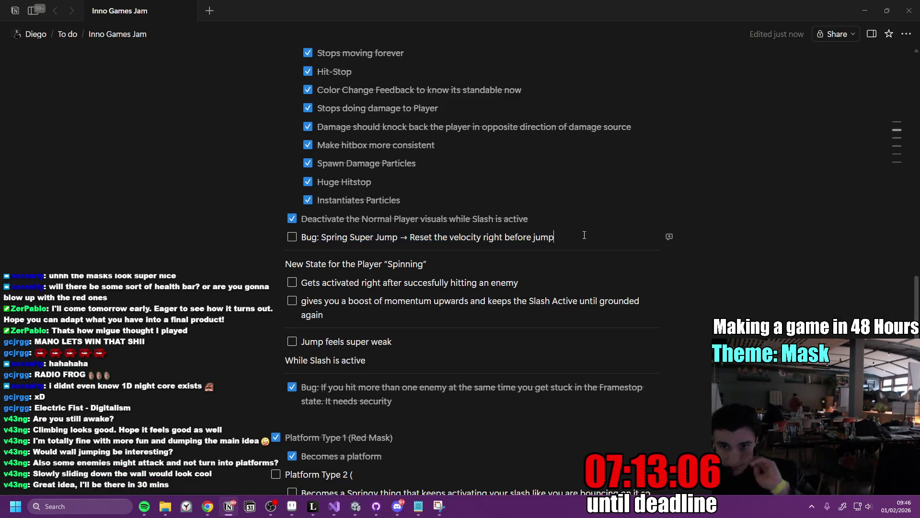
{"action": "type", "text": " t"}
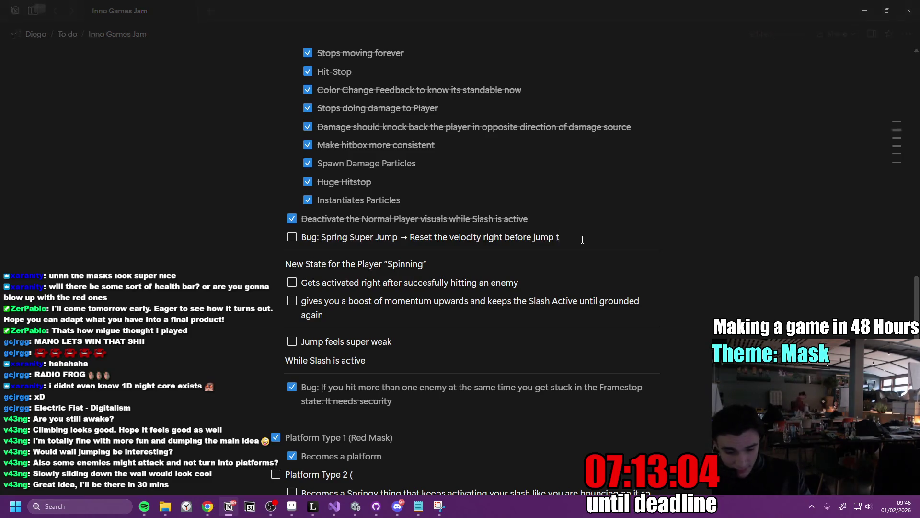
{"action": "type", "text": "o keep it con"}
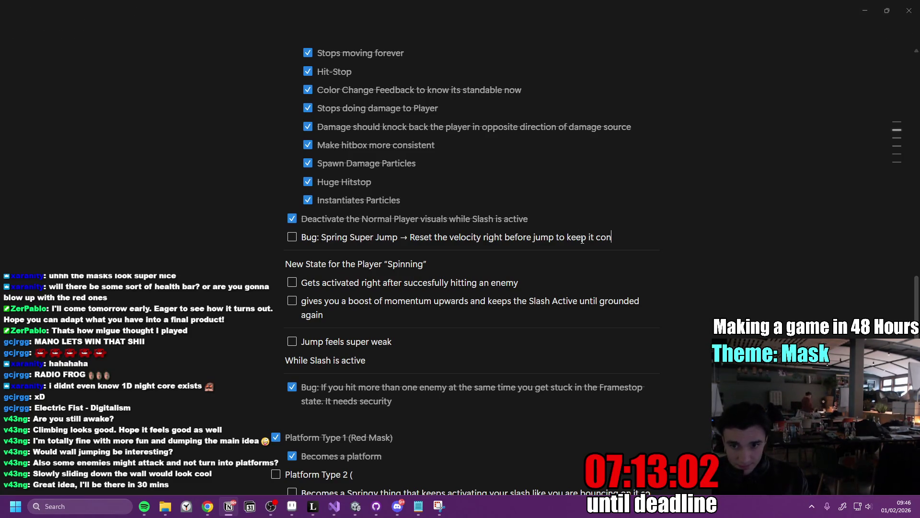
{"action": "type", "text": "sistent"}
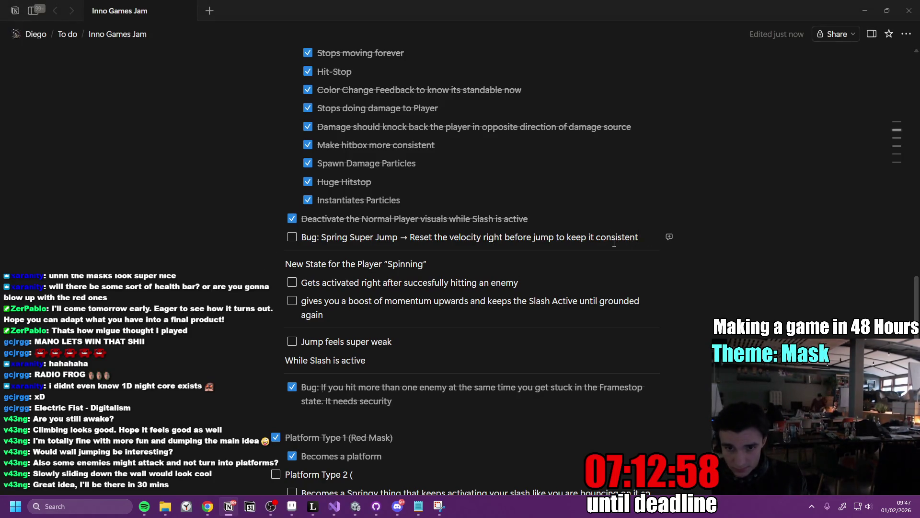
Select and review the updated Spring Super Jump bug line.
{"action": "key", "text": "ctrl+a"}
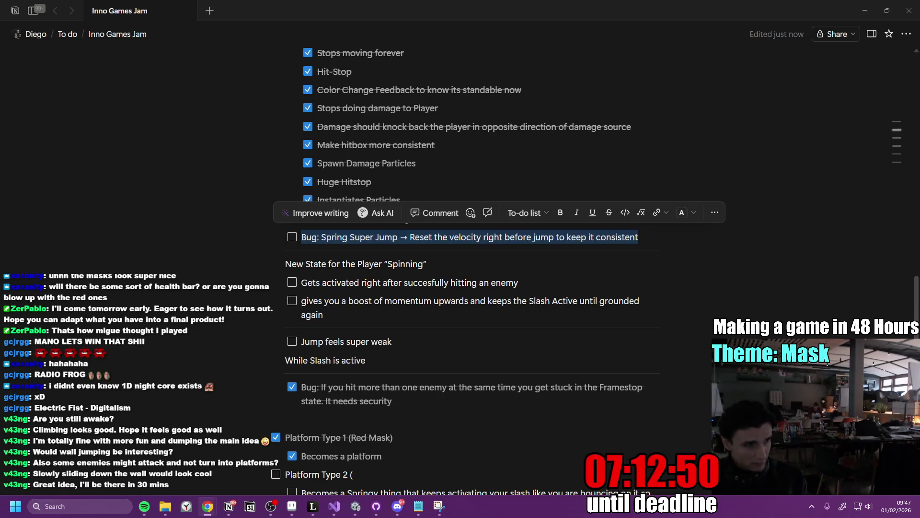
{"action": "left_click", "coordinate": [135, 159]}
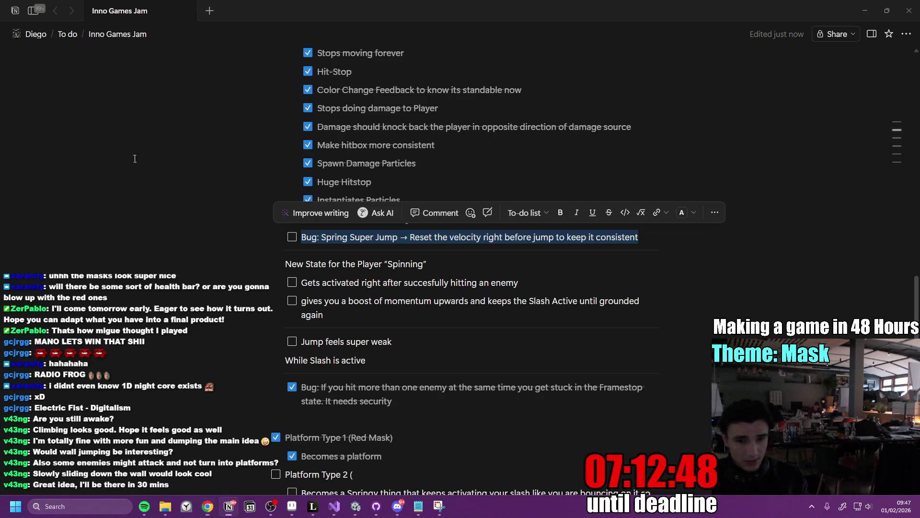
{"action": "left_click", "coordinate": [506, 266]}
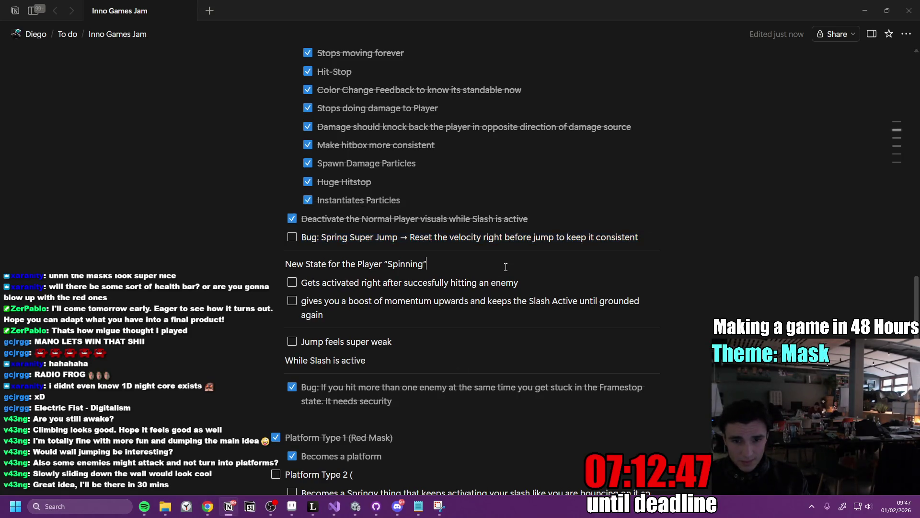
{"action": "triple_click", "coordinate": [372, 238]}
{"action": "mouse_move", "coordinate": [211, 508]}
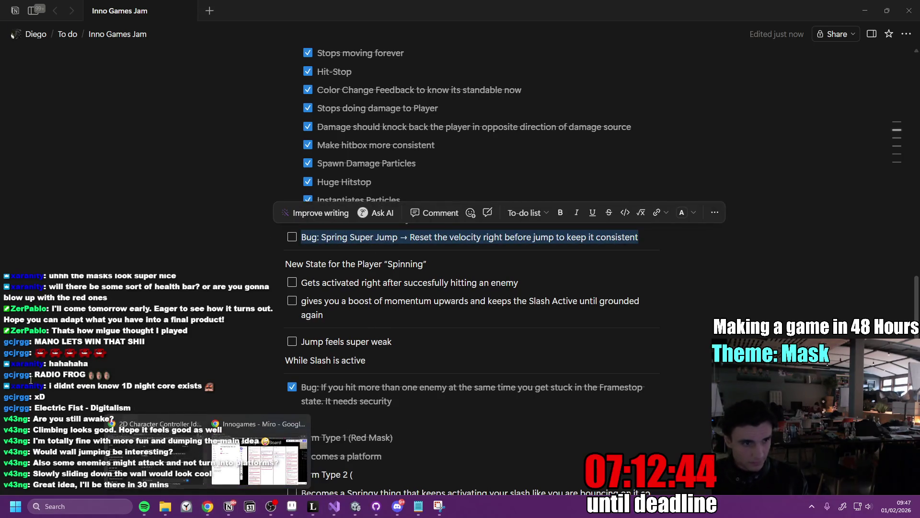
{"action": "left_click", "coordinate": [175, 456]}
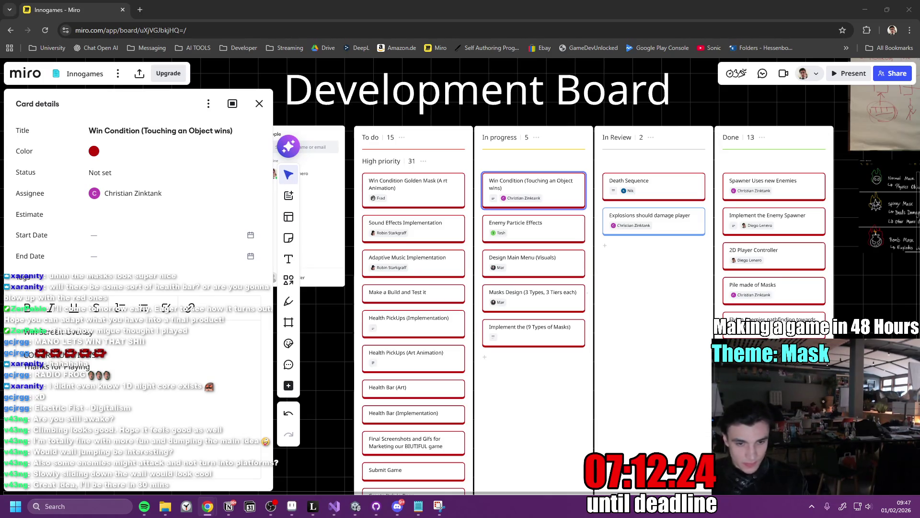
{"action": "left_click", "coordinate": [335, 506]}
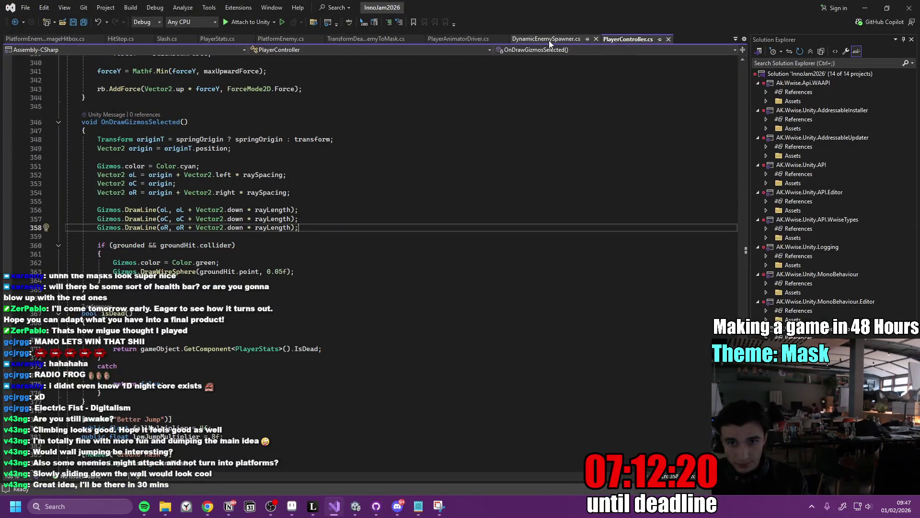
Select and copy the whole PlayerController.cs script for use in the browser.
{"action": "key", "text": "ctrl+a"}
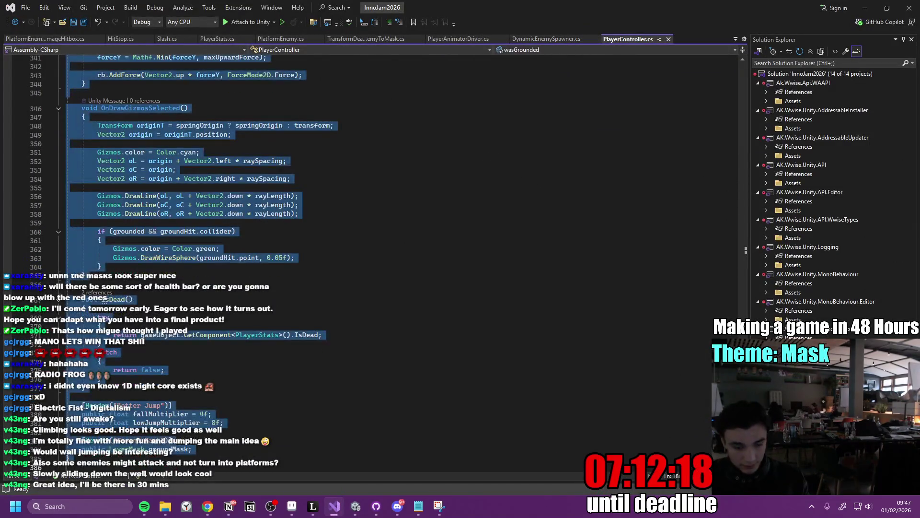
{"action": "key", "text": "alt+Tab"}
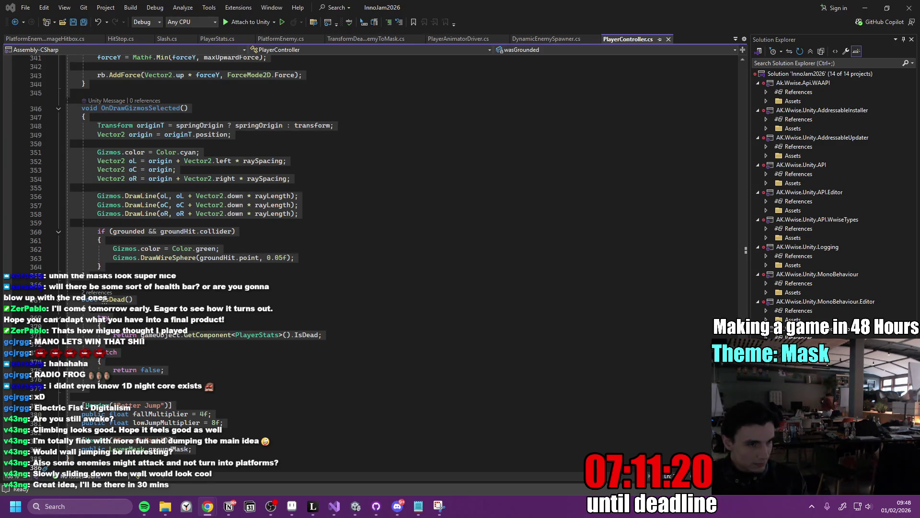
{"action": "key", "text": "ctrl+f"}
Replace the FixedUpdate jump code, up to about line 211, with the pasted revision.
{"action": "type", "text": "F"}
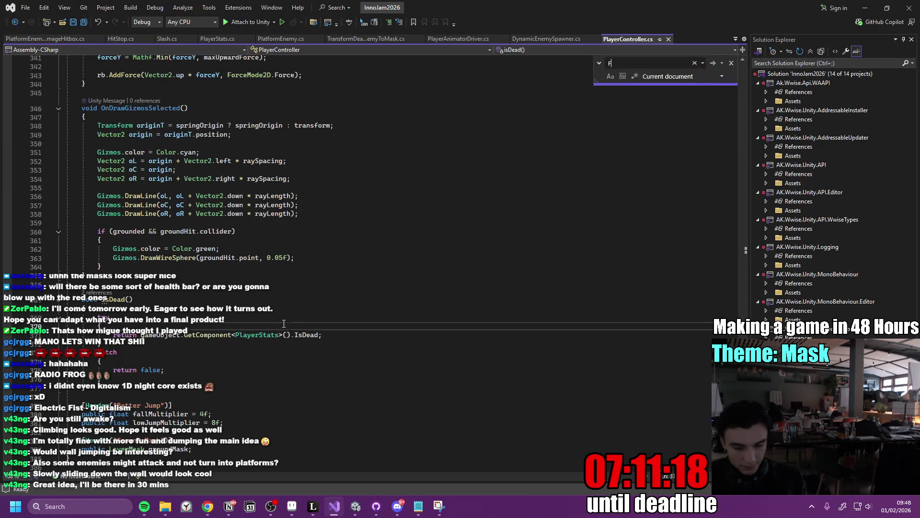
{"action": "type", "text": "ixedU"}
{"action": "left_click", "coordinate": [179, 271]}
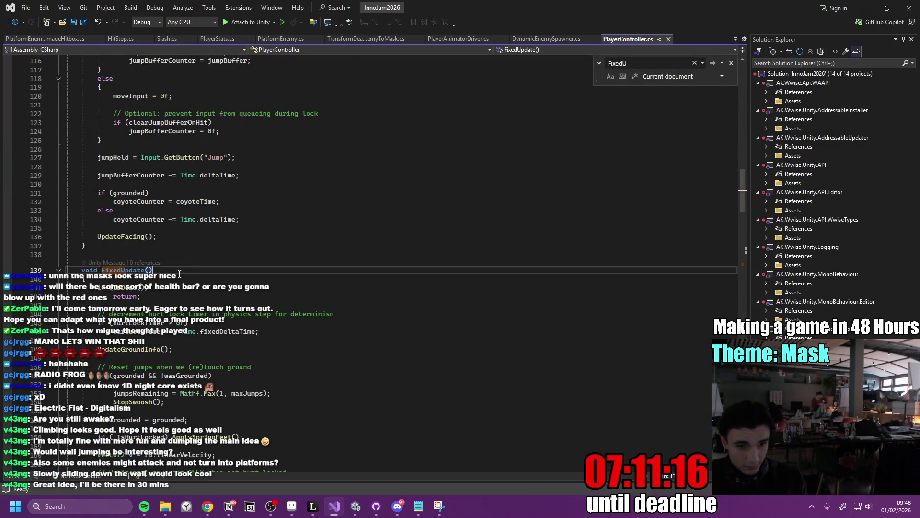
{"action": "key", "text": "shift+Down"}
{"action": "key", "text": "shift+Down"}
{"action": "key", "text": "shift+Down"}
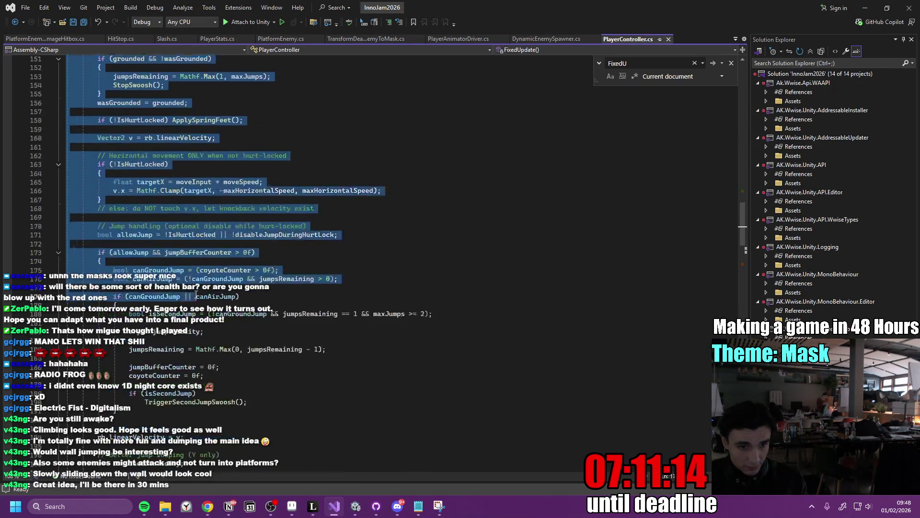
{"action": "left_click_drag", "start_coordinate": [154, 265], "coordinate": [113, 349]}
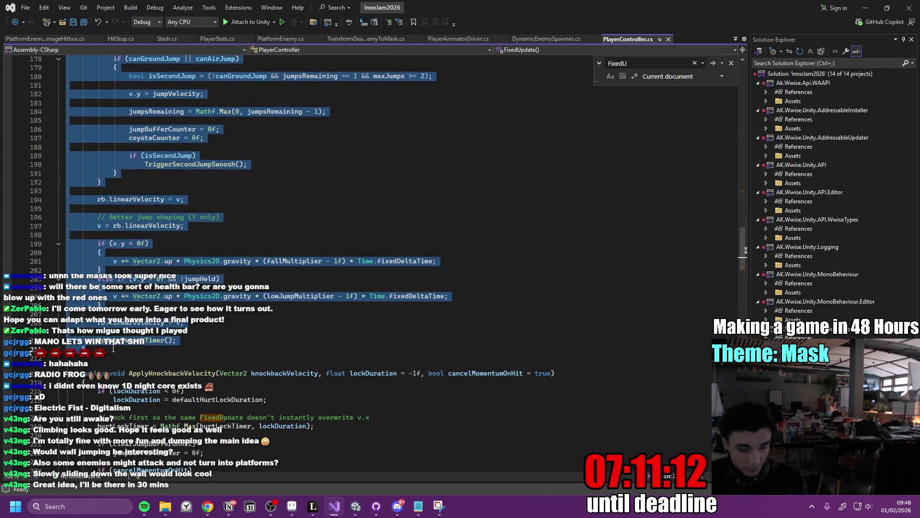
{"action": "key", "text": "ctrl+v"}
Save PlayerController.cs, confirming the Unicode encoding prompt.
{"action": "left_click", "coordinate": [359, 255]}
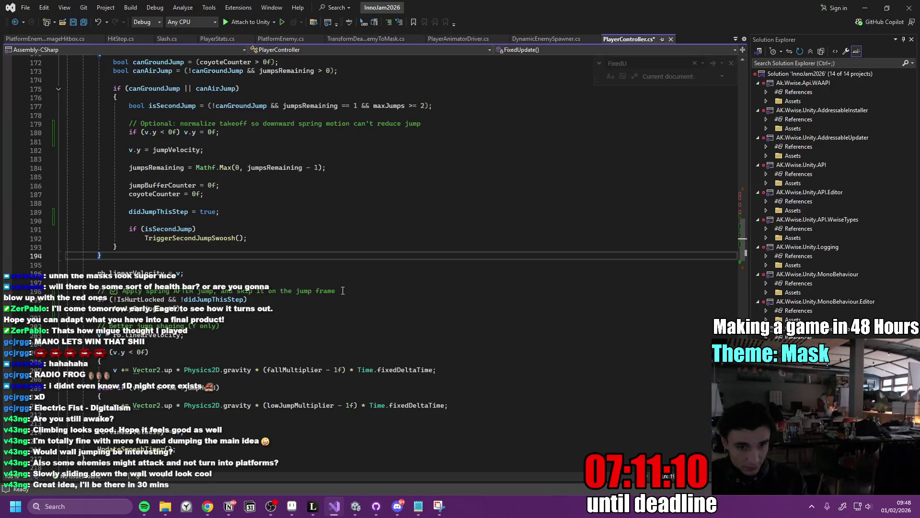
{"action": "left_click", "coordinate": [289, 275]}
{"action": "key", "text": "ctrl+s"}
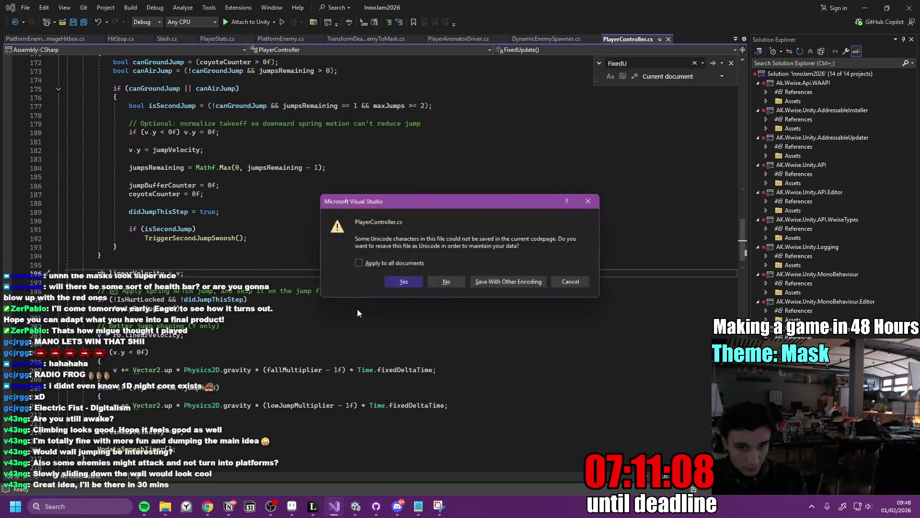
{"action": "left_click", "coordinate": [410, 283]}
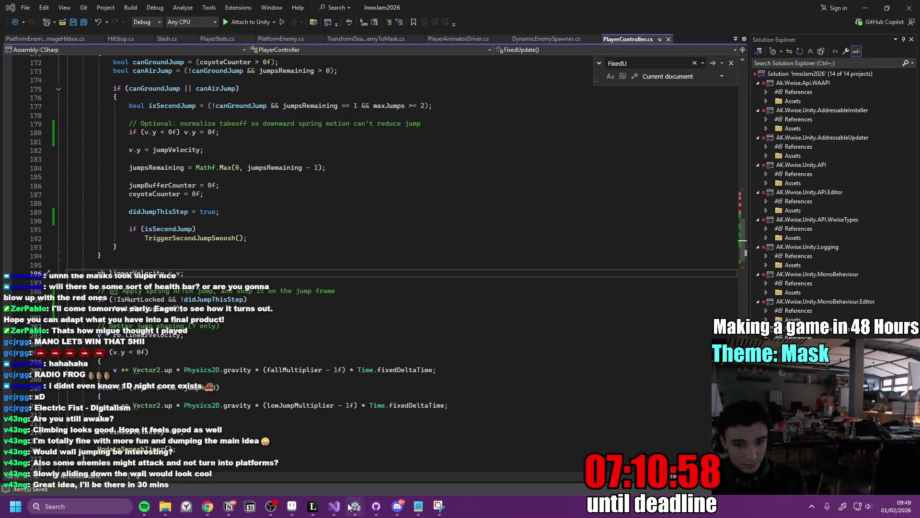
{"action": "mouse_move", "coordinate": [354, 506]}
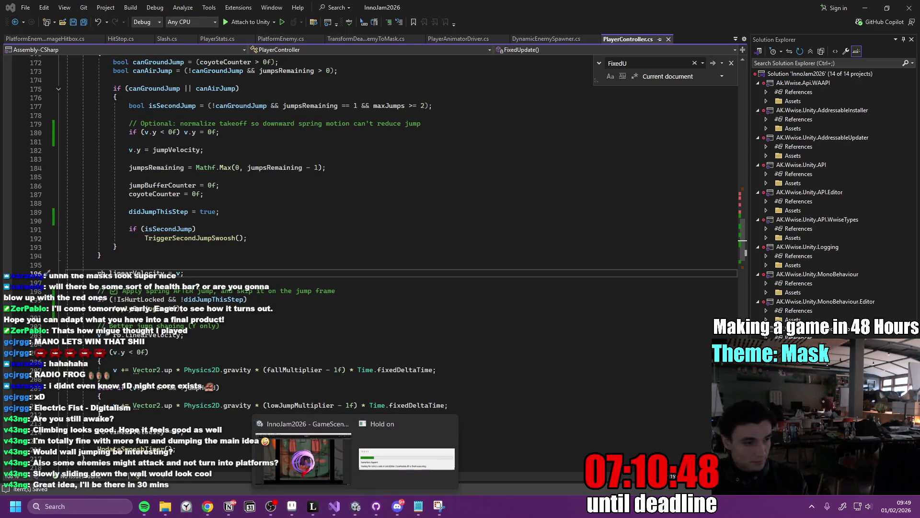
Playtest the jump change, restarting with R at Game Over and attacking to trigger the spin slash.
{"action": "key", "text": "alt+Tab"}
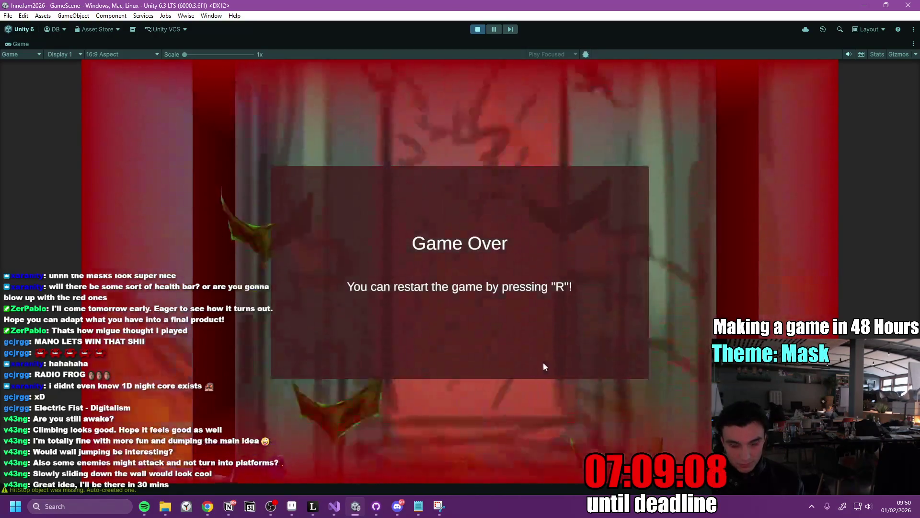
{"action": "key", "text": "r"}
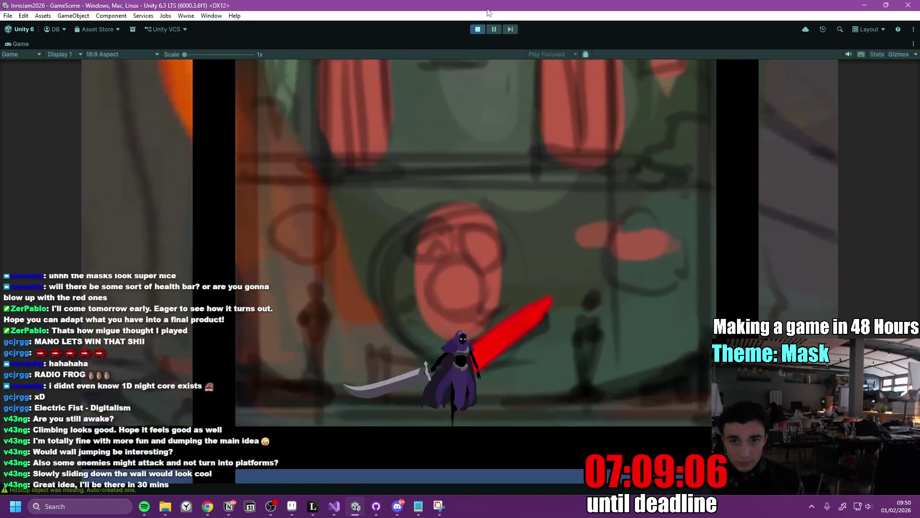
{"action": "key", "text": "ctrl+p"}
{"action": "left_click", "coordinate": [446, 409]}
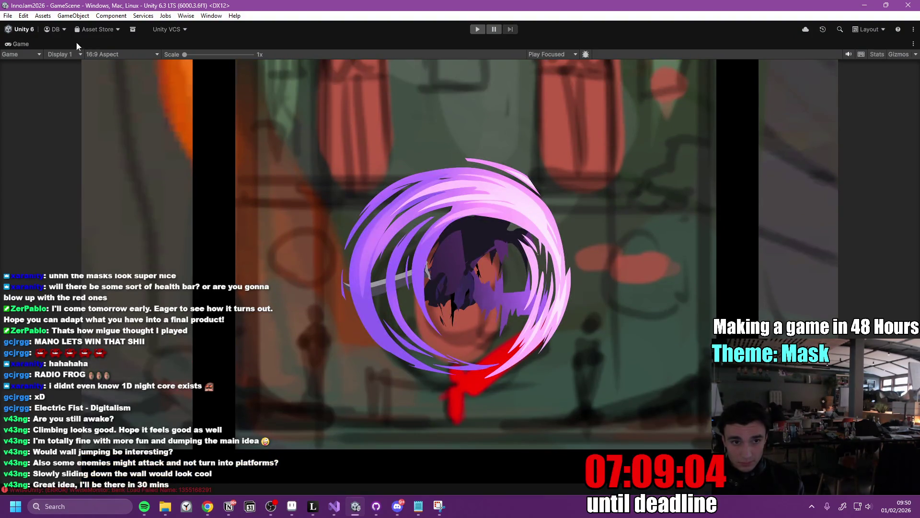
{"action": "mouse_move", "coordinate": [269, 503]}
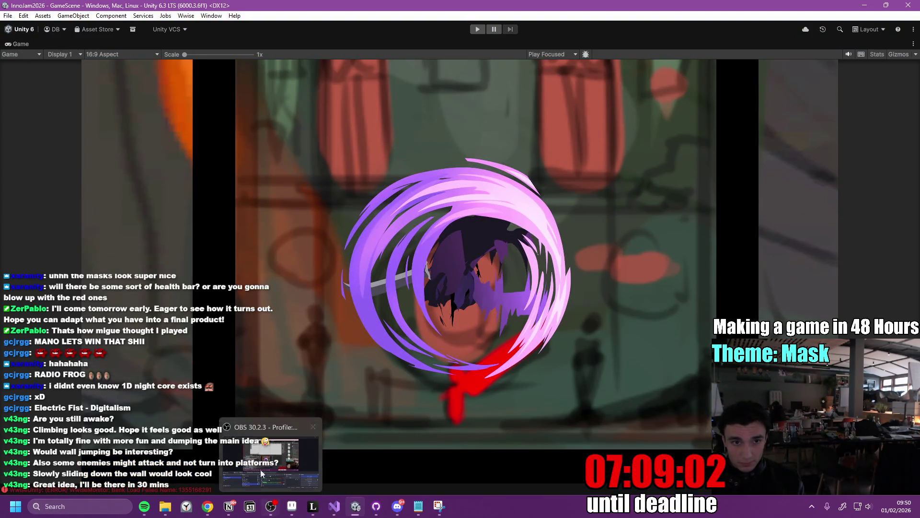
{"action": "left_click", "coordinate": [229, 508]}
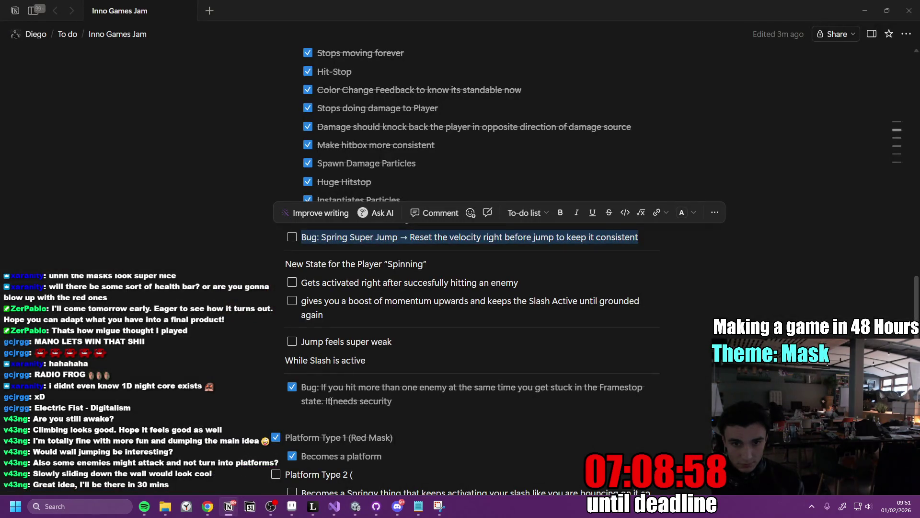
Tick the Bug: Spring Super Jump checkbox in Notion and select its line.
{"action": "left_click", "coordinate": [398, 362]}
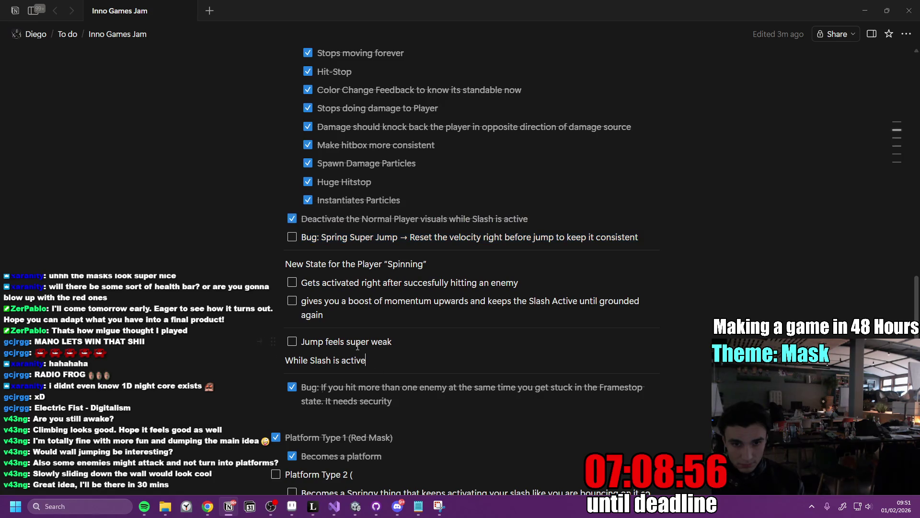
{"action": "left_click", "coordinate": [668, 236]}
{"action": "left_click", "coordinate": [438, 236]}
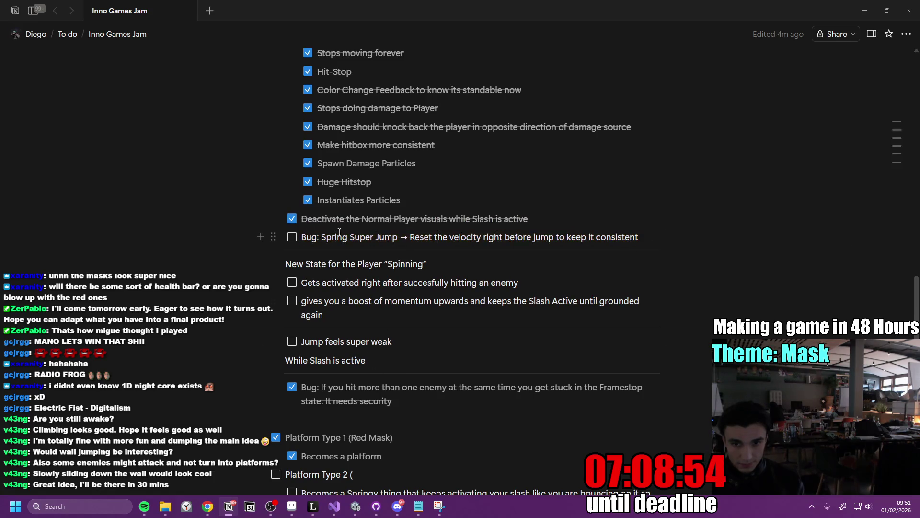
{"action": "left_click", "coordinate": [292, 236]}
{"action": "triple_click", "coordinate": [362, 237]}
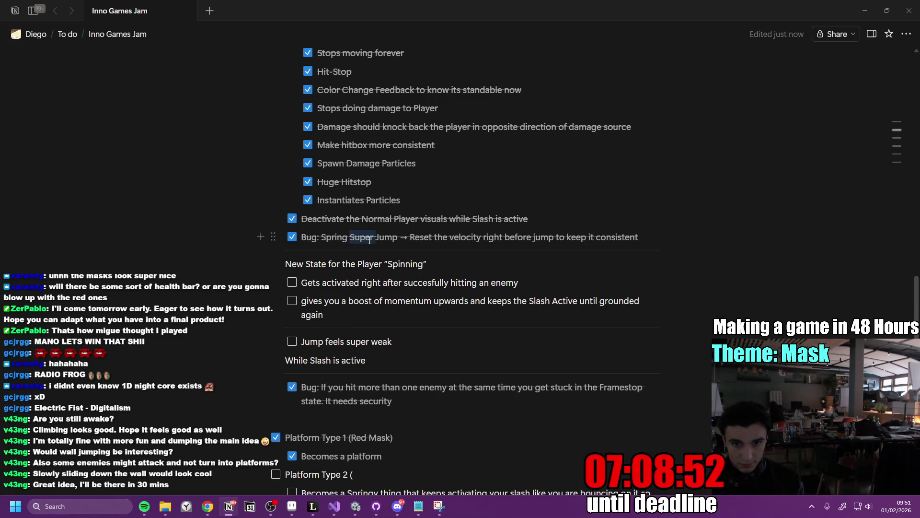
{"action": "left_click", "coordinate": [376, 505]}
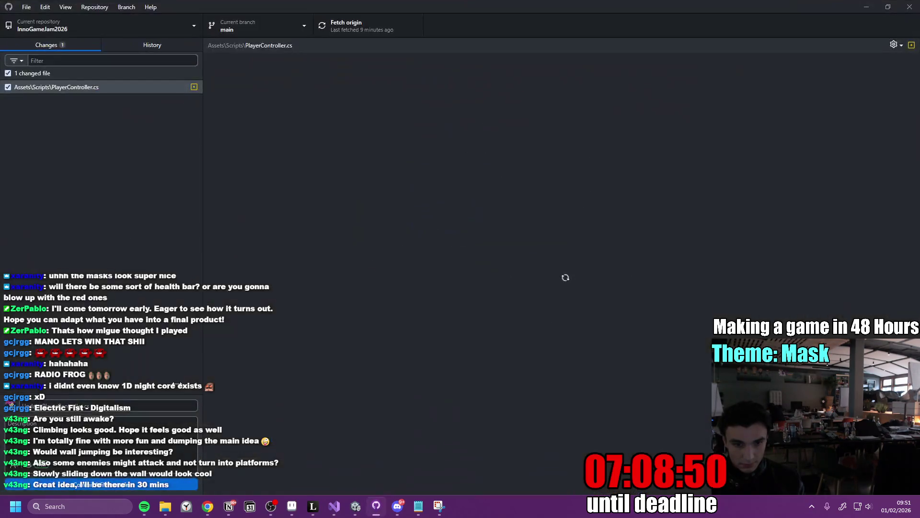
Commit the PlayerController.cs fix to main with the bug text as summary, then push and fetch.
{"action": "key", "text": "ctrl+v"}
{"action": "key", "text": "ctrl+Return"}
{"action": "left_click", "coordinate": [351, 26]}
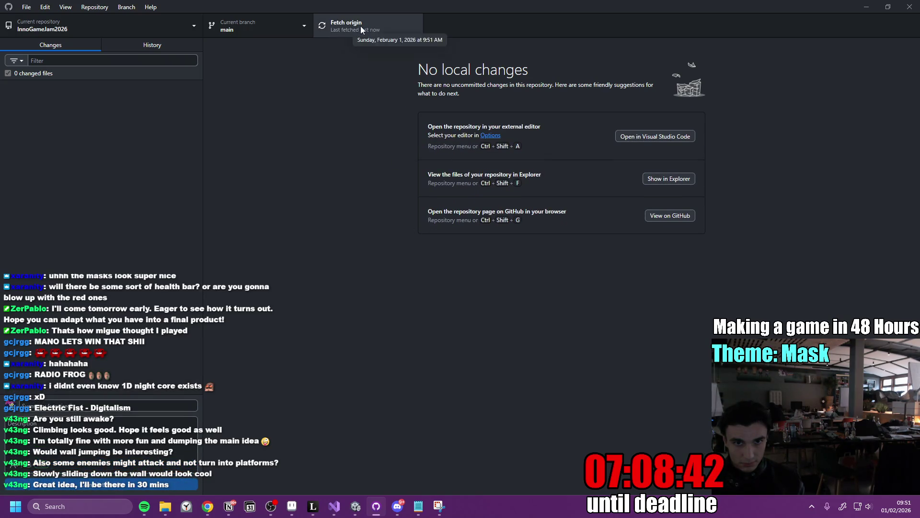
{"action": "left_click", "coordinate": [361, 26]}
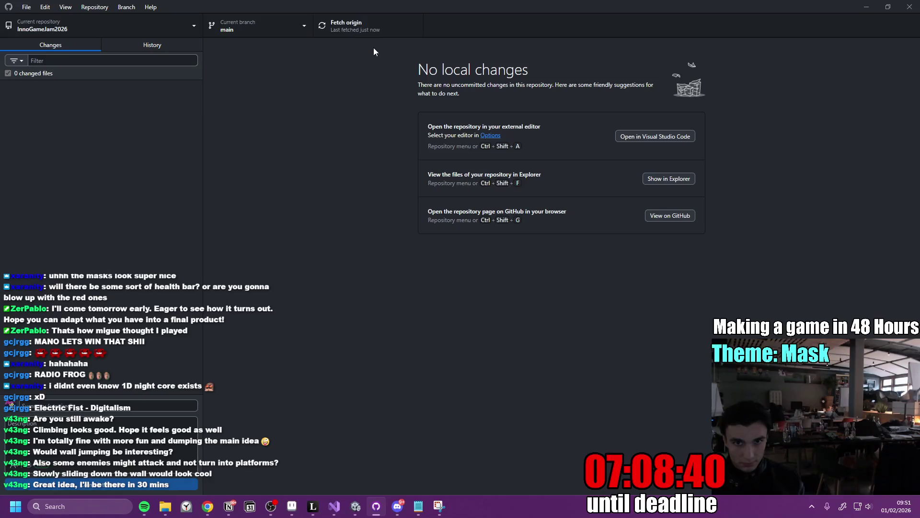
{"action": "left_click", "coordinate": [866, 7]}
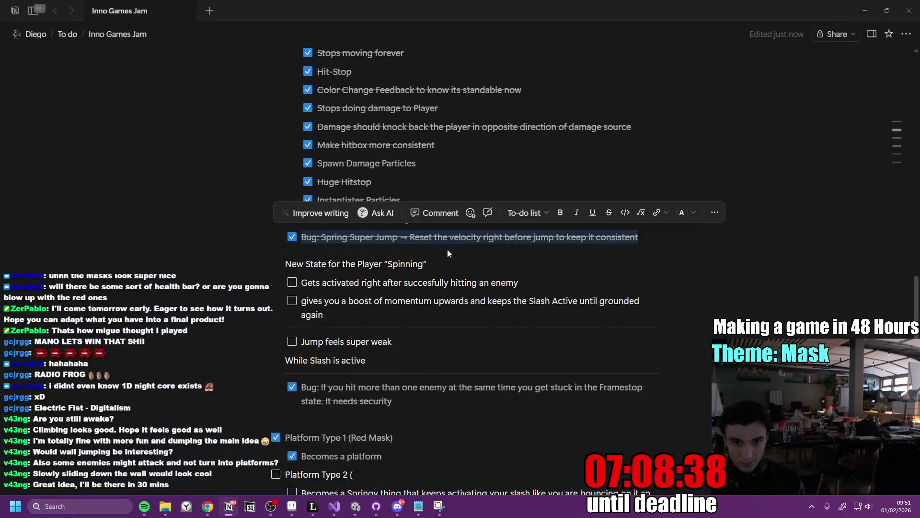
Add an 'On Player Death' to-do below Spring Super Jump with nested 'Spawn Explosion Particles'.
{"action": "left_click", "coordinate": [653, 238]}
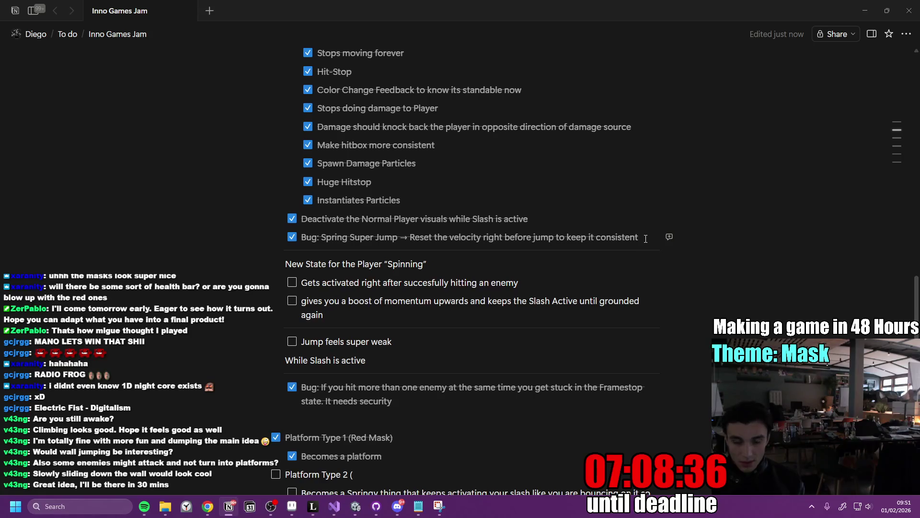
{"action": "key", "text": "Return"}
{"action": "key", "text": "Return"}
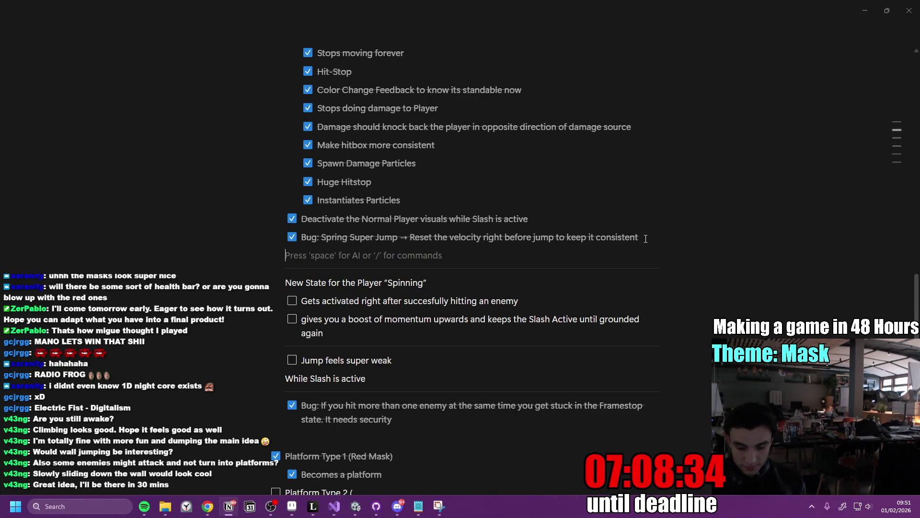
{"action": "type", "text": "/check"}
{"action": "key", "text": "Return"}
{"action": "type", "text": "On D"}
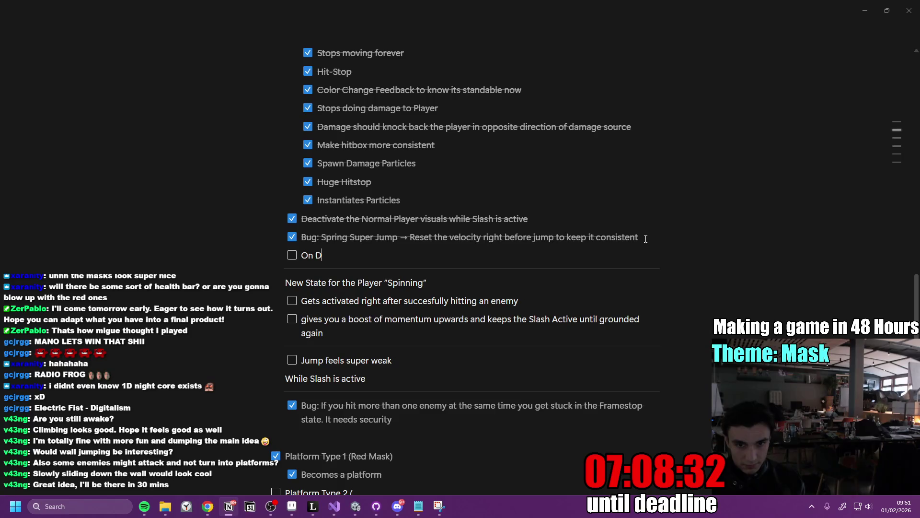
{"action": "type", "text": "eath, Spawn Explosi"}
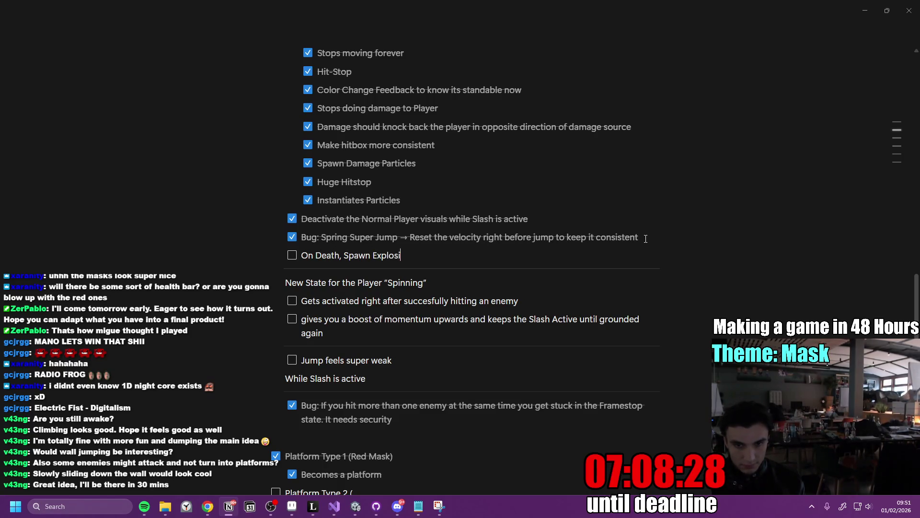
{"action": "type", "text": "on Par"}
{"action": "type", "text": "ticles"}
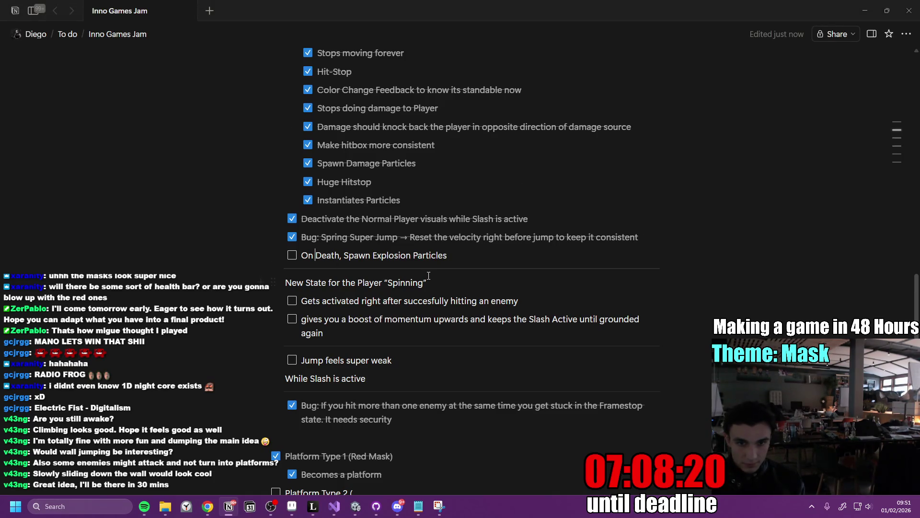
{"action": "type", "text": "Playe"}
{"action": "key", "text": "ctrl+Right"}
{"action": "key", "text": "ctrl+Right"}
{"action": "key", "text": "BackSpace"}
{"action": "key", "text": "BackSpace"}
{"action": "key", "text": "Return"}
{"action": "key", "text": "Tab"}
Add a 'Disable Player Sprite' sub-to-do beneath Spawn Explosion Particles.
{"action": "left_click", "coordinate": [468, 268]}
{"action": "key", "text": "Return"}
{"action": "type", "text": "Disab"}
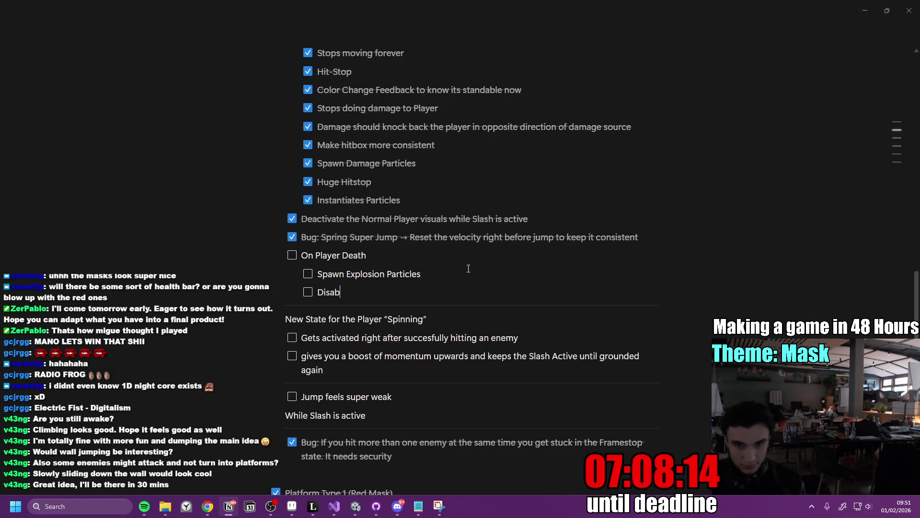
{"action": "type", "text": "le Player Spri"}
{"action": "key", "text": "BackSpace"}
{"action": "key", "text": "BackSpace"}
{"action": "key", "text": "BackSpace"}
{"action": "type", "text": "prite"}
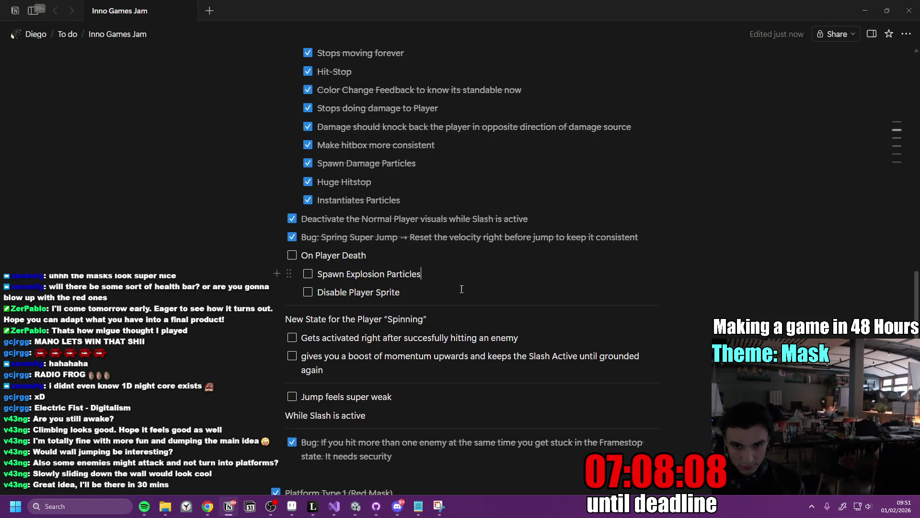
{"action": "key", "text": "Up"}
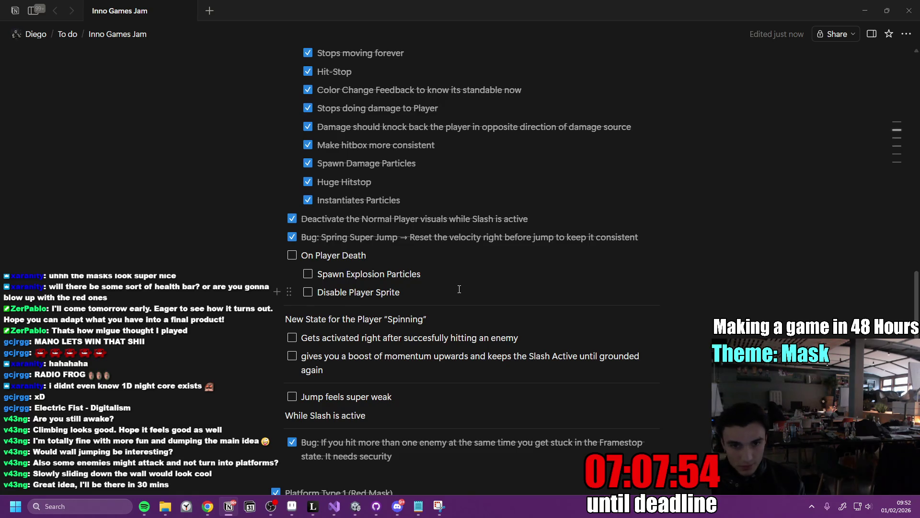
{"action": "scroll", "coordinate": [409, 303], "scroll_direction": "down", "scroll_amount": 1}
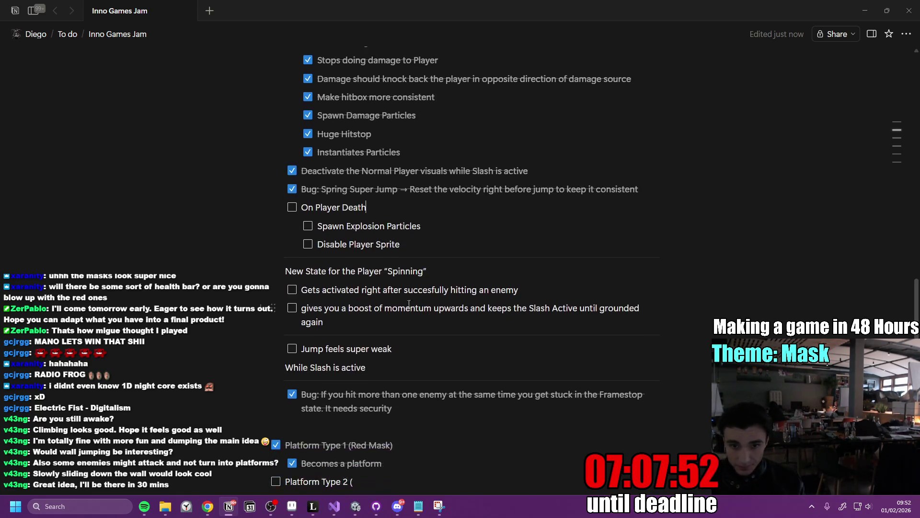
Drag the On Player Death group below the momentum boost item in the Spinning section.
{"action": "left_click_drag", "start_coordinate": [269, 207], "coordinate": [323, 352]}
{"action": "left_click", "coordinate": [453, 334]}
{"action": "key", "text": "Return"}
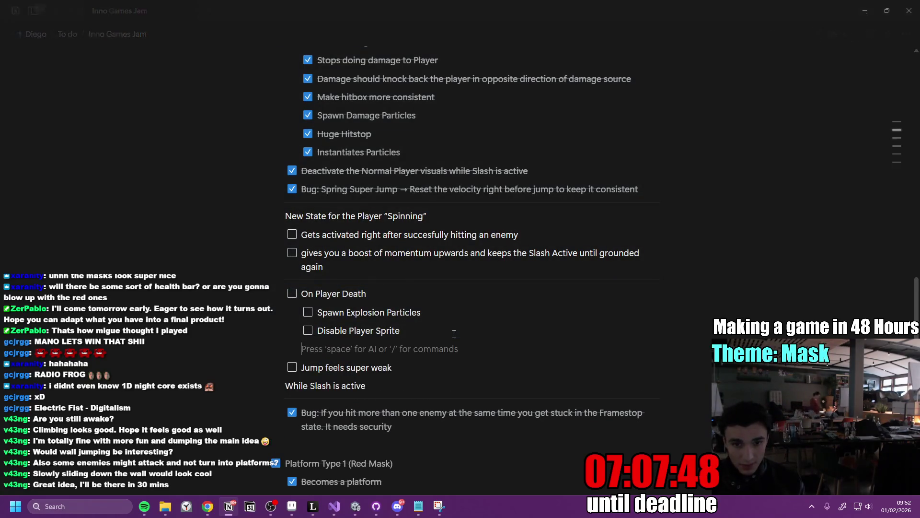
{"action": "type", "text": "—"}
{"action": "key", "text": "BackSpace"}
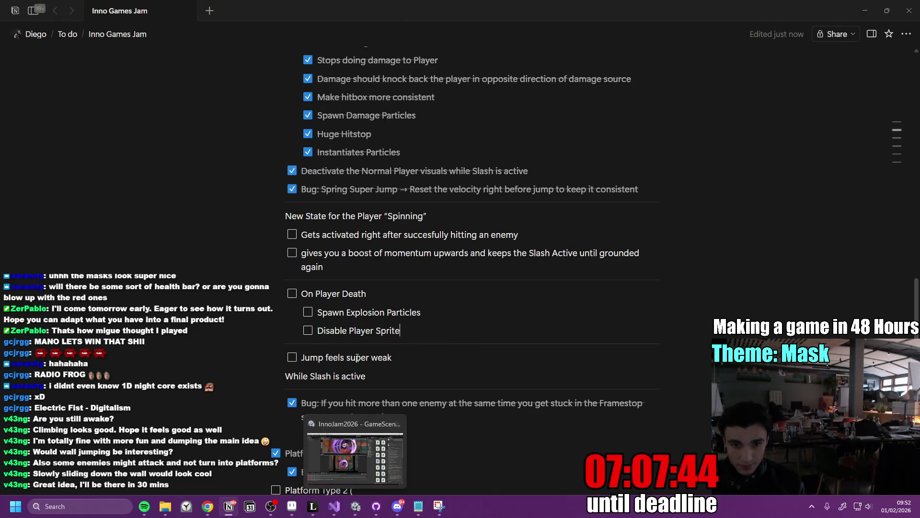
Delete the 'While Slash is active' heading.
{"action": "left_click", "coordinate": [383, 374]}
{"action": "triple_click", "coordinate": [316, 378]}
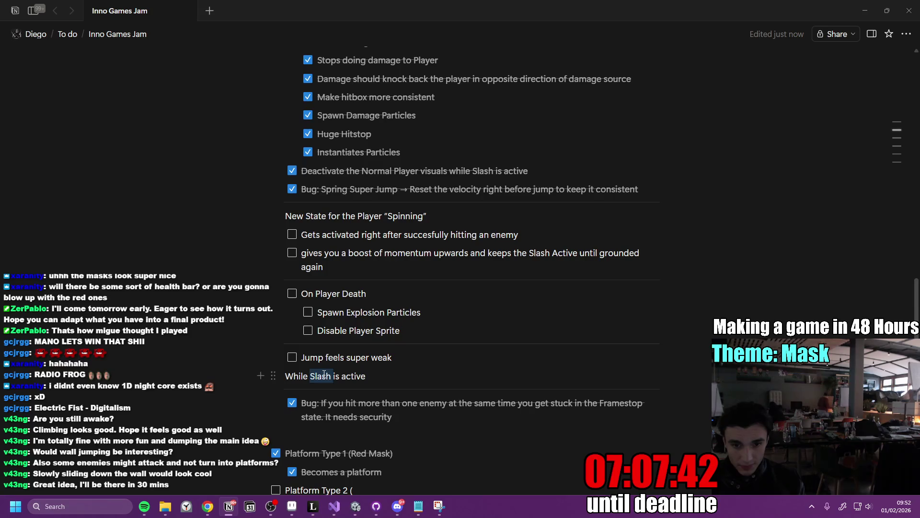
{"action": "key", "text": "BackSpace"}
{"action": "key", "text": "BackSpace"}
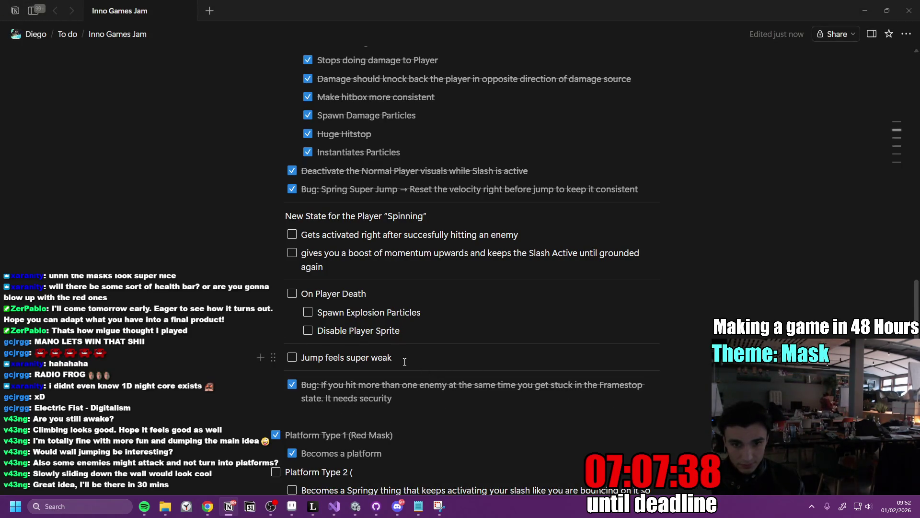
{"action": "scroll", "coordinate": [444, 385], "scroll_direction": "up", "scroll_amount": 1}
{"action": "scroll", "coordinate": [445, 385], "scroll_direction": "up", "scroll_amount": 2}
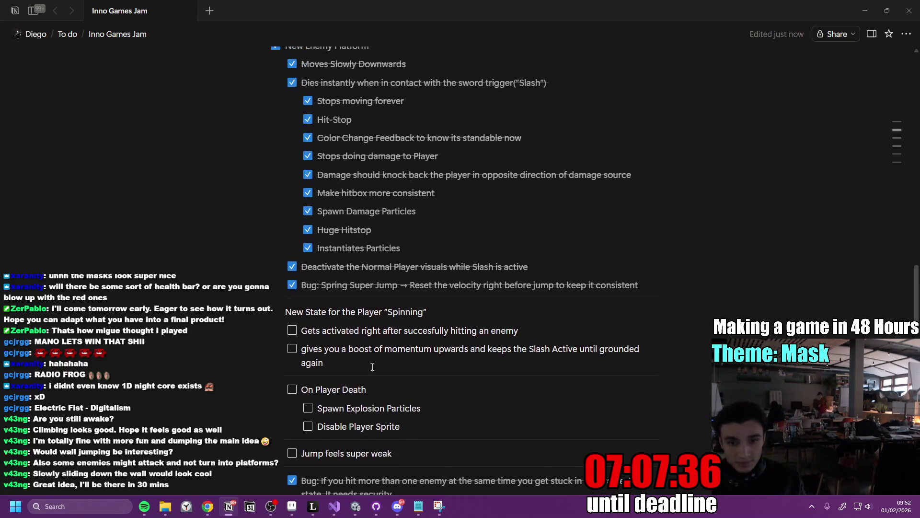
Note on the momentum boost item that hitting another enemy resets it, keeping the spin going.
{"action": "left_click", "coordinate": [450, 313]}
{"action": "left_click", "coordinate": [390, 360]}
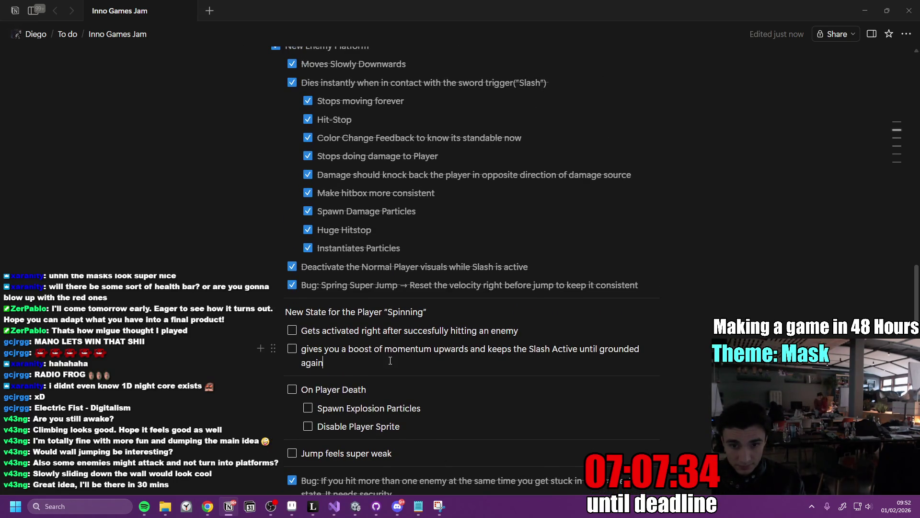
{"action": "left_click", "coordinate": [533, 328]}
{"action": "left_click", "coordinate": [431, 364]}
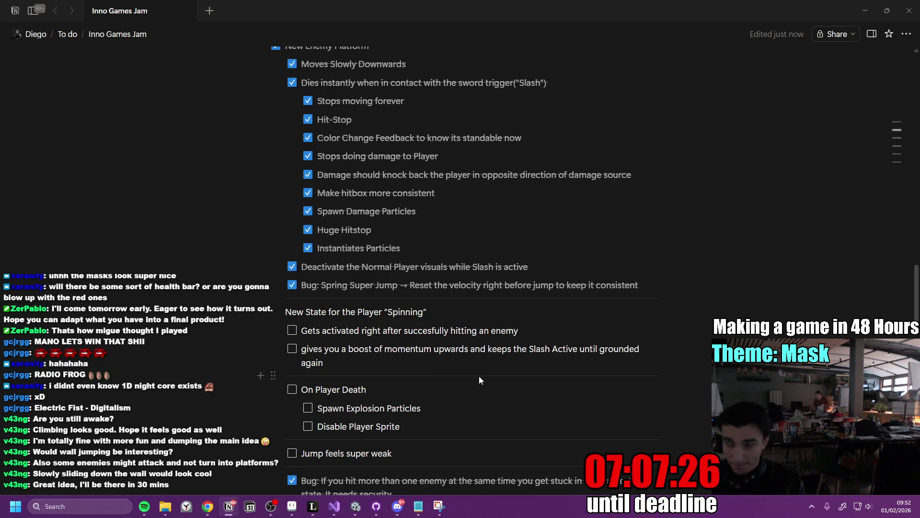
{"action": "type", "text": "(Can get"}
{"action": "key", "text": "BackSpace"}
{"action": "key", "text": "BackSpace"}
{"action": "key", "text": "BackSpace"}
{"action": "type", "text": "etr"}
{"action": "key", "text": "BackSpace"}
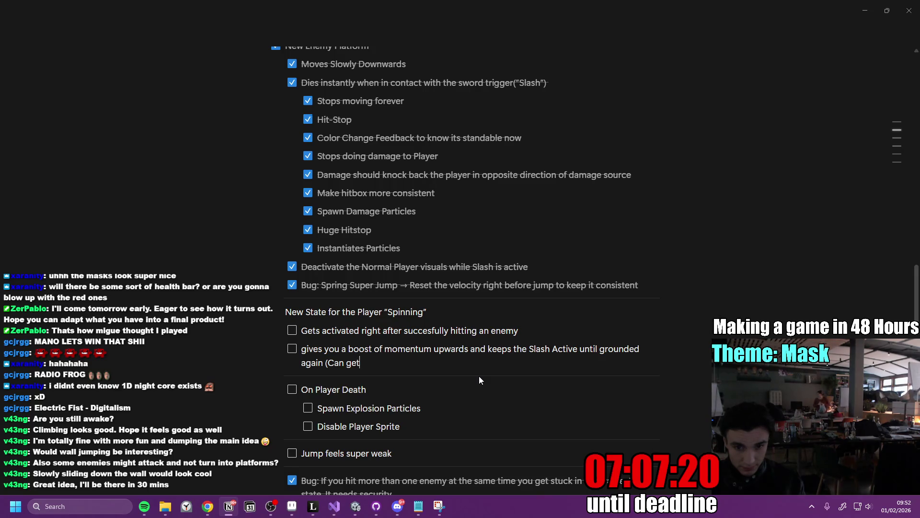
{"action": "type", "text": "resettr"}
{"action": "key", "text": "BackSpace"}
{"action": "type", "text": "ed by hitting another enemy,"}
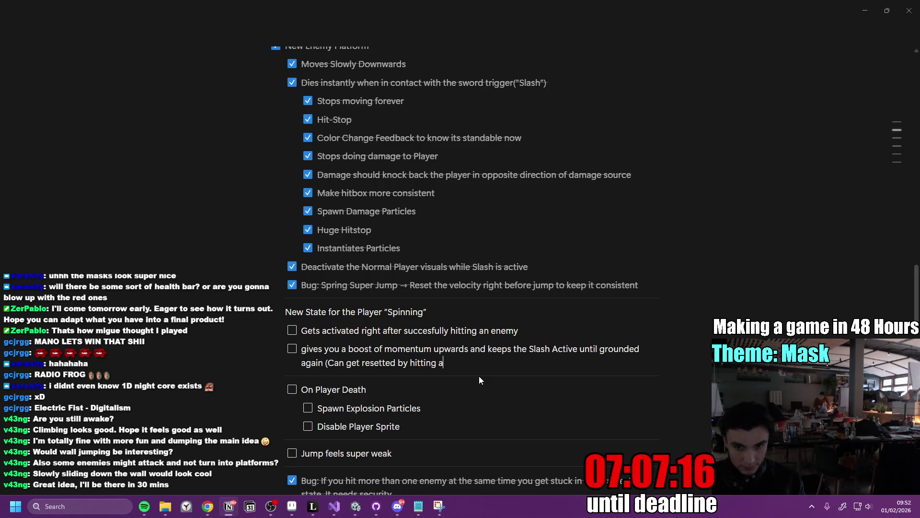
{"action": "type", "text": " thi"}
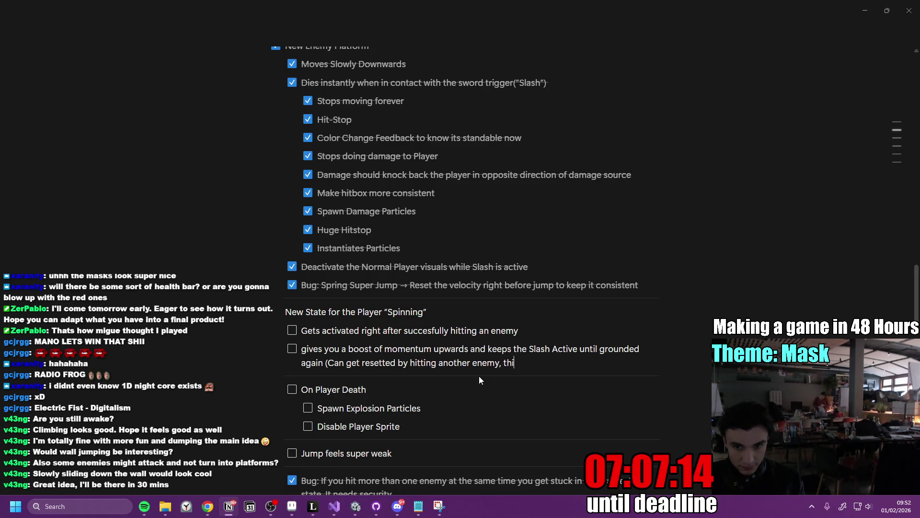
{"action": "type", "text": "s keeps the sp"}
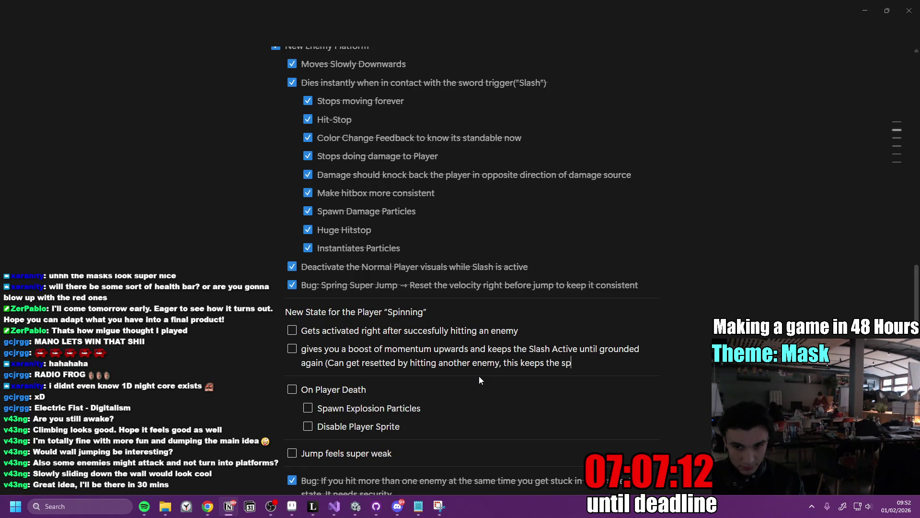
{"action": "type", "text": "in going a"}
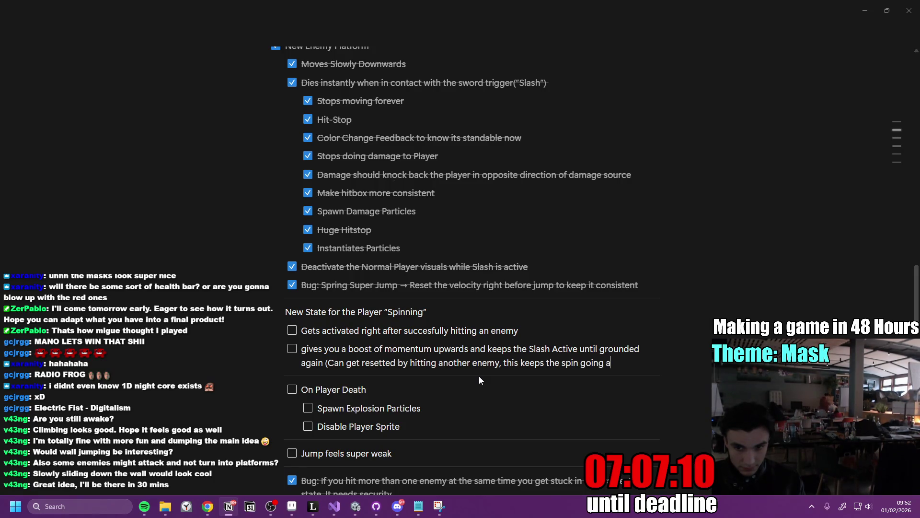
{"action": "type", "text": "nd gives you"}
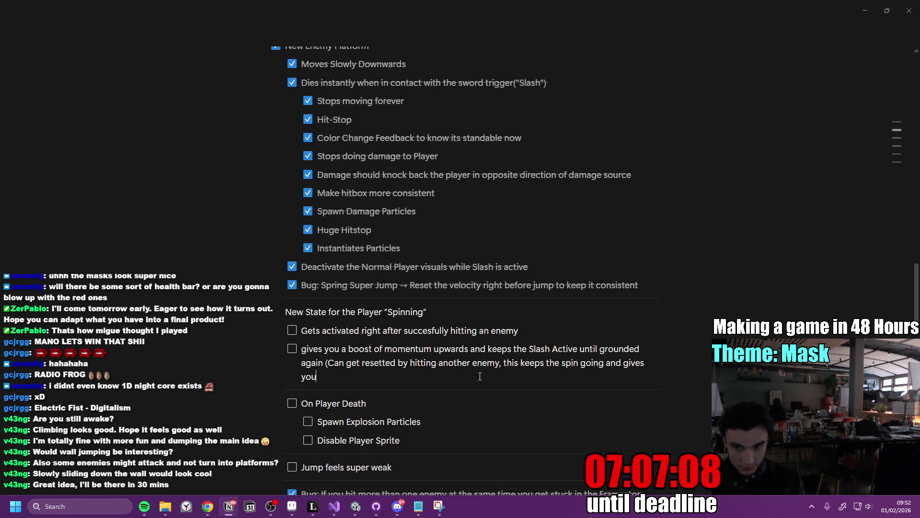
{"action": "type", "text": " another boost"}
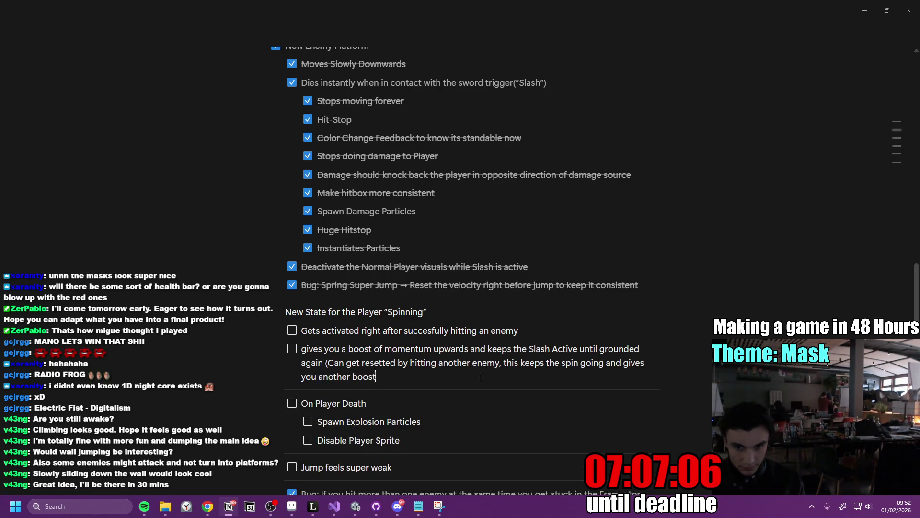
{"action": "type", "text": " in momentum e"}
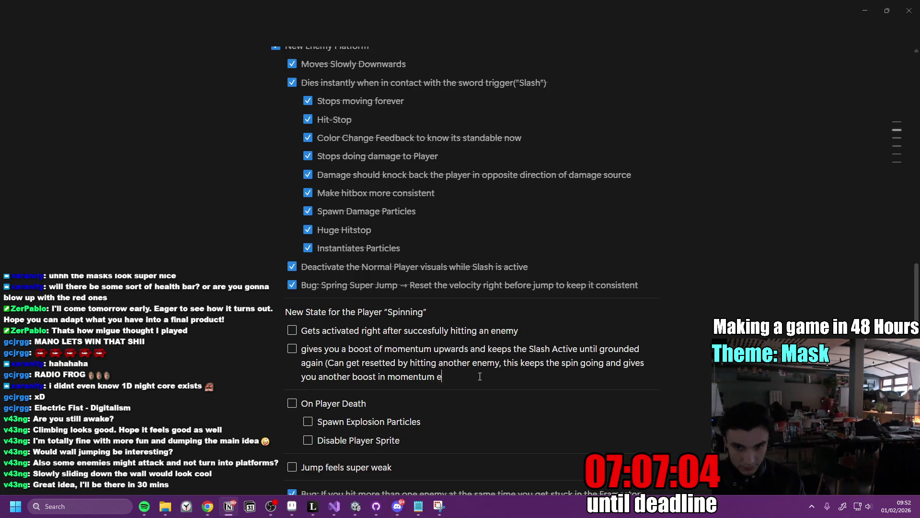
{"action": "type", "text": "ach time you"}
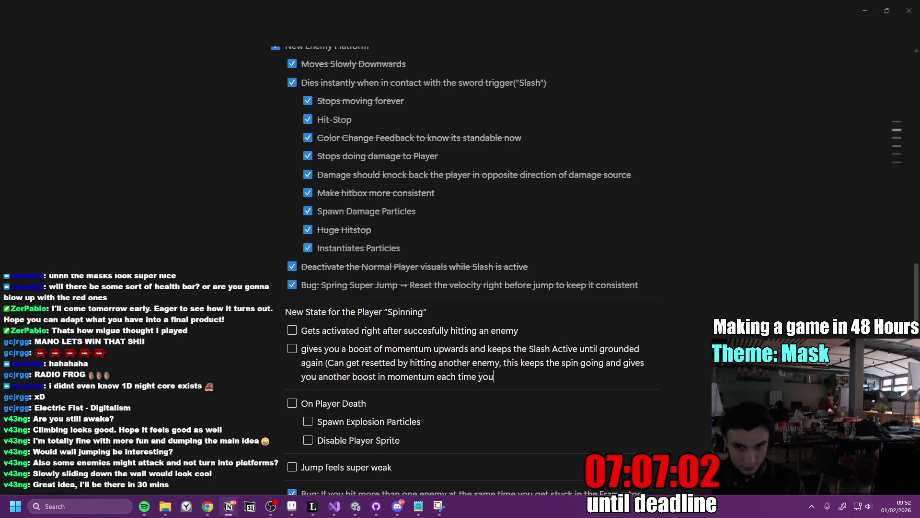
{"action": "type", "text": " hit an Enemy"}
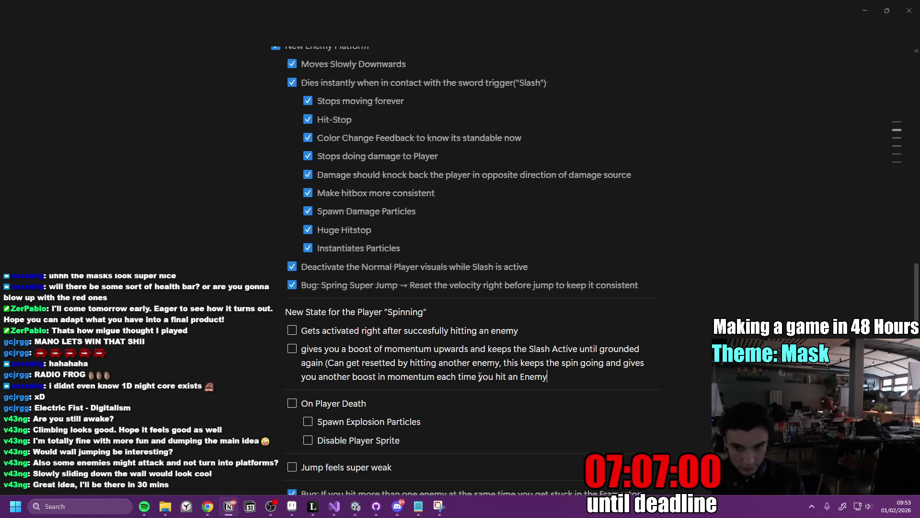
{"action": "type", "text": ")"}
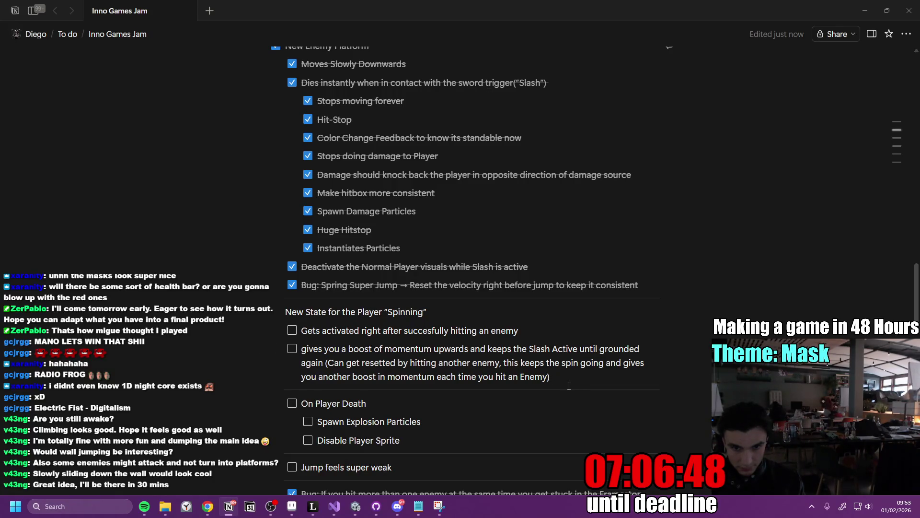
Select the Spinning section text, then return to PlayerController.cs and select the whole script.
{"action": "mouse_move", "coordinate": [568, 385]}
{"action": "left_mouse_down"}
{"action": "mouse_move", "coordinate": [405, 331]}
{"action": "mouse_move", "coordinate": [288, 316]}
{"action": "left_mouse_up"}
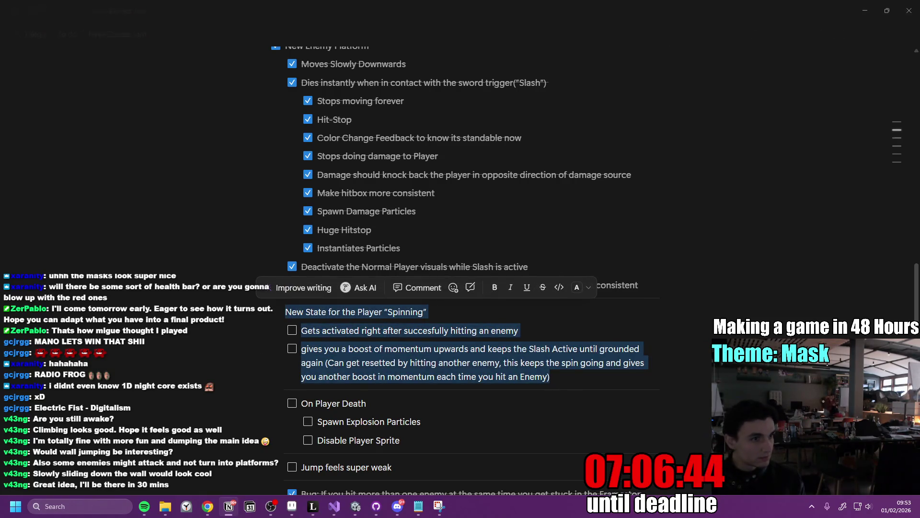
{"action": "key", "text": "alt+Tab"}
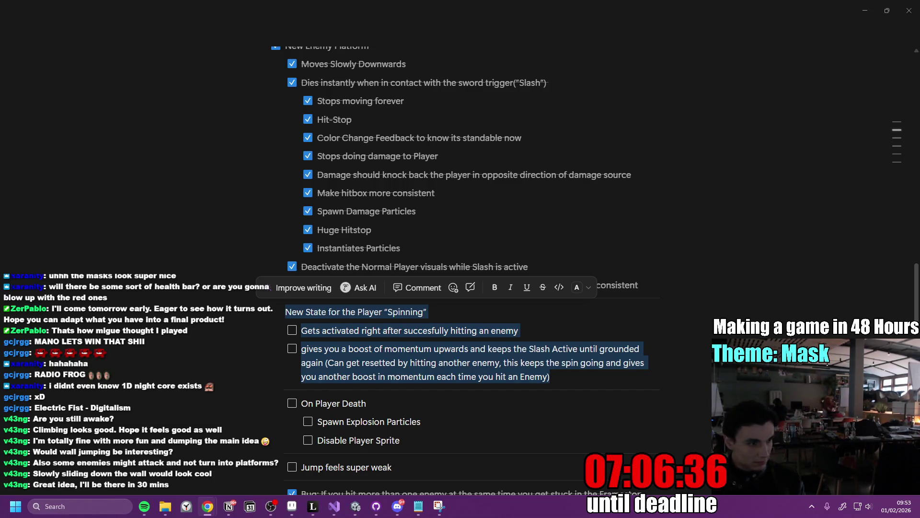
{"action": "left_click", "coordinate": [335, 507]}
{"action": "key", "text": "ctrl+a"}
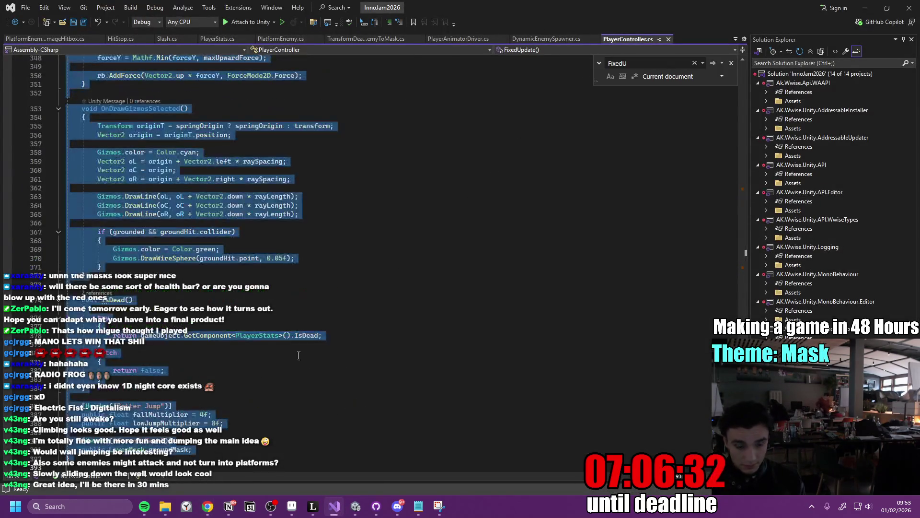
{"action": "left_click", "coordinate": [207, 506]}
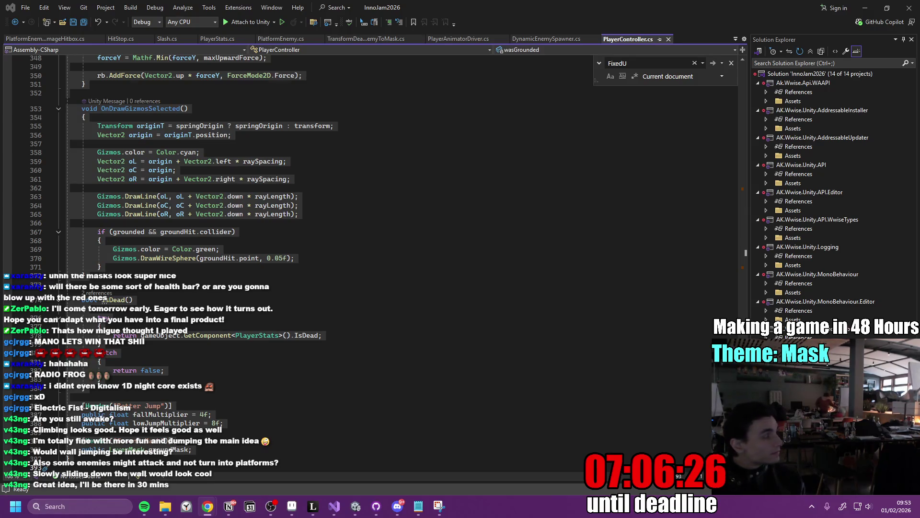
{"action": "left_click", "coordinate": [290, 179]}
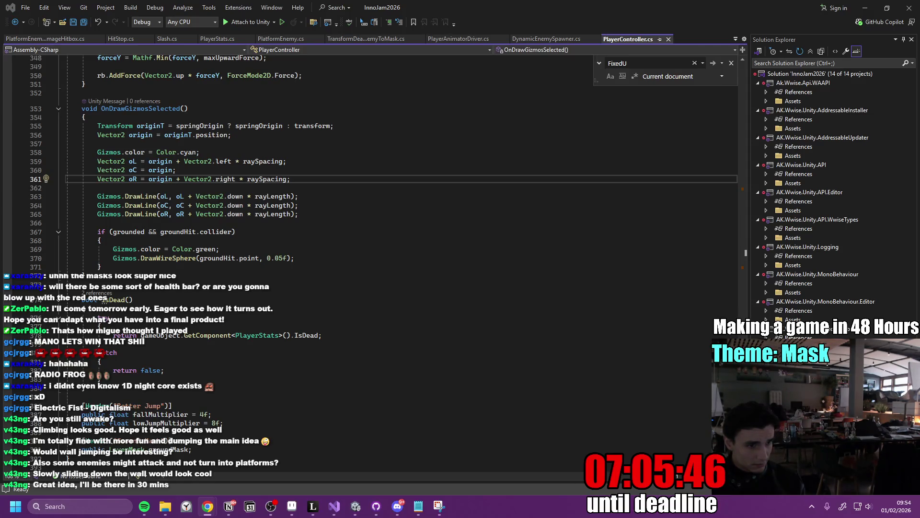
{"action": "scroll", "coordinate": [248, 275], "scroll_direction": "up", "scroll_amount": 20}
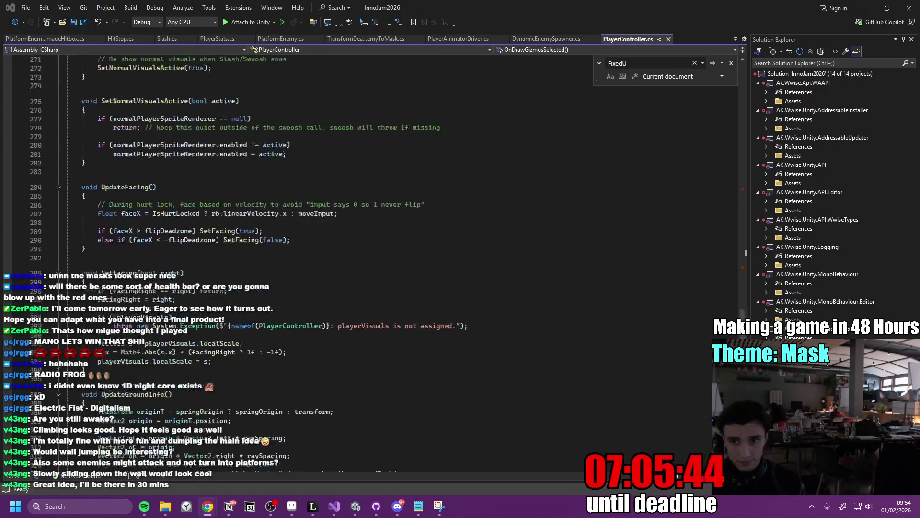
{"action": "scroll", "coordinate": [258, 230], "scroll_direction": "up", "scroll_amount": 20}
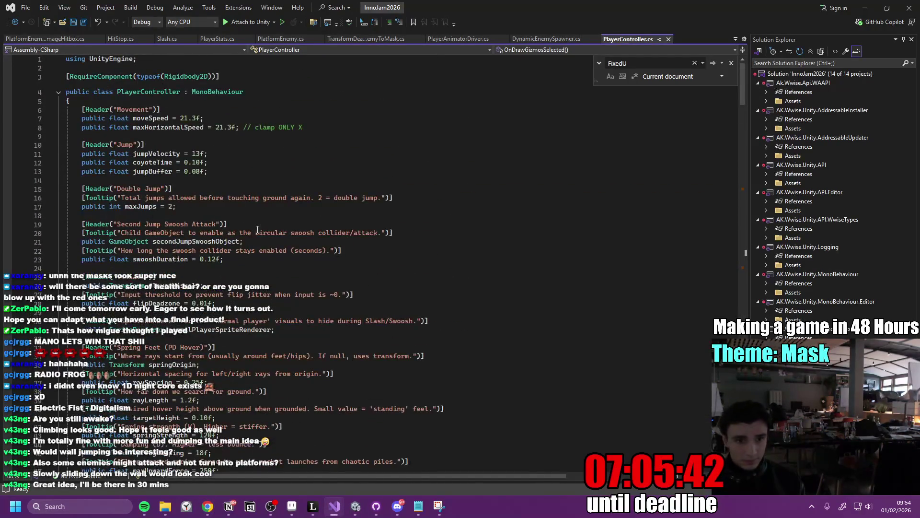
Paste the Spinning State fields above the Movement settings at the top of the PlayerController class.
{"action": "left_click", "coordinate": [79, 110]}
{"action": "key", "text": "Return"}
{"action": "key", "text": "Return"}
{"action": "key", "text": "Up"}
{"action": "key", "text": "Up"}
{"action": "key", "text": "Up"}
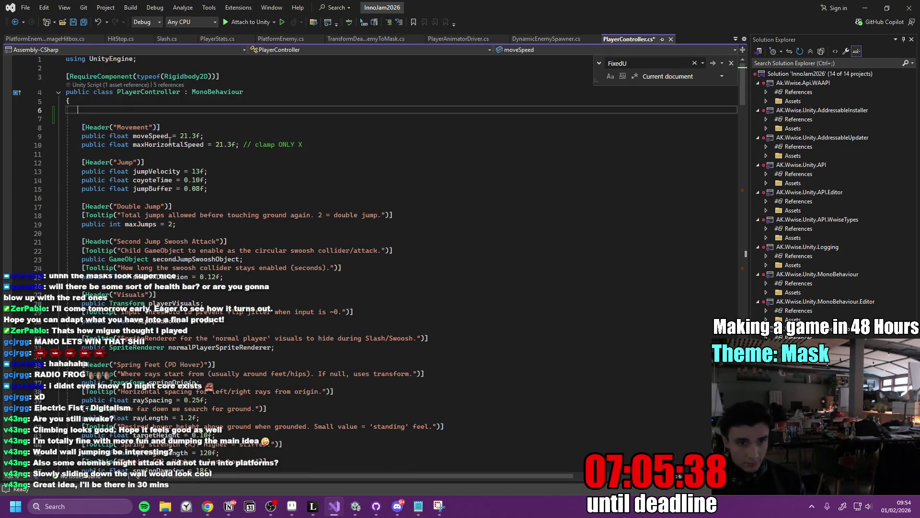
{"action": "type", "text": "[Header(\"Spinning State\")]     [Tooltip(\"If true, after hitting an enemy you enter Spinning: slash stays active until grounded.\")]     public bool enableSpinning = true;      [Tooltip(\"Upward velocity applied when you hit an enemy and enter/refresh Spinning.\")]     public float spinUpBoost = 10f;      [Tooltip(\"Extra upward velocity added per hit while already spinning (optional; set 0 to just set to spinUpBoost).\")]     public float spinUpBoostAdd = 6f;      [Tooltip(\"Clamp the maximum upward velocity while chaining hits.\")]     public float spinMaxUpVelocity = 22f;      // State     bool isSpinning;     public bool IsSpinning => isSpinning;"}
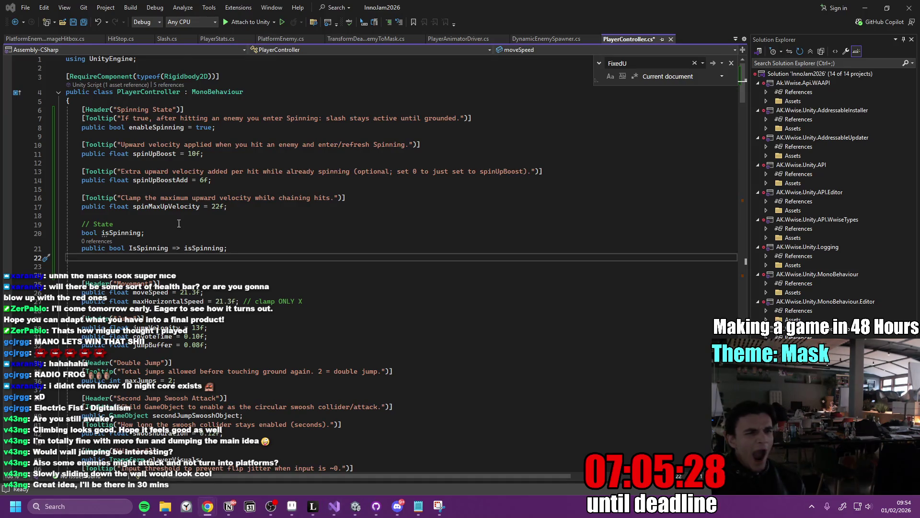
Paste the NotifySlashHitEnemy and spin methods right after FixedUpdate.
{"action": "scroll", "coordinate": [166, 247], "scroll_direction": "down", "scroll_amount": 20}
{"action": "scroll", "coordinate": [167, 247], "scroll_direction": "down", "scroll_amount": 11}
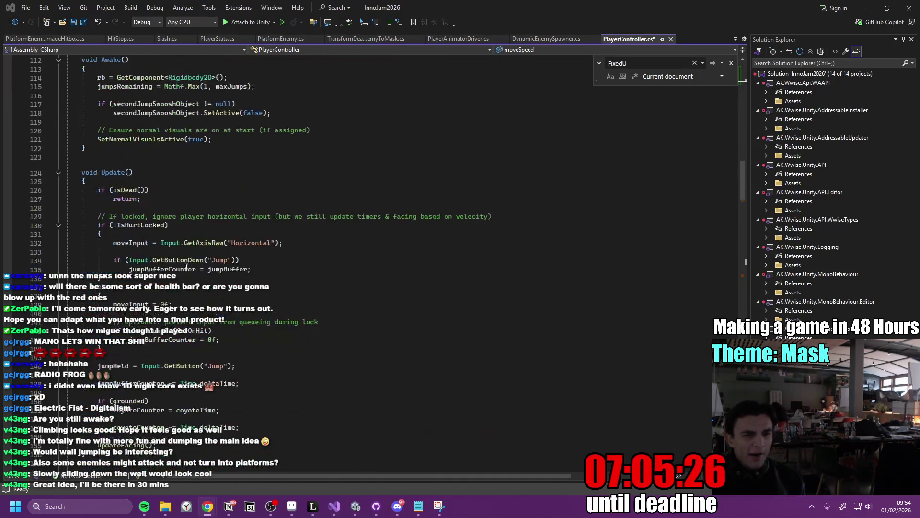
{"action": "scroll", "coordinate": [123, 325], "scroll_direction": "down", "scroll_amount": 20}
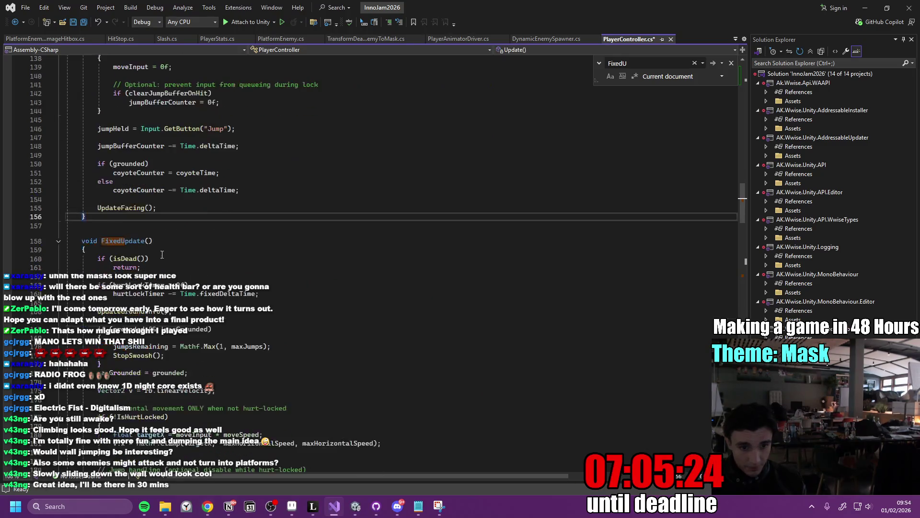
{"action": "left_click", "coordinate": [132, 320]}
{"action": "key", "text": "ctrl+v"}
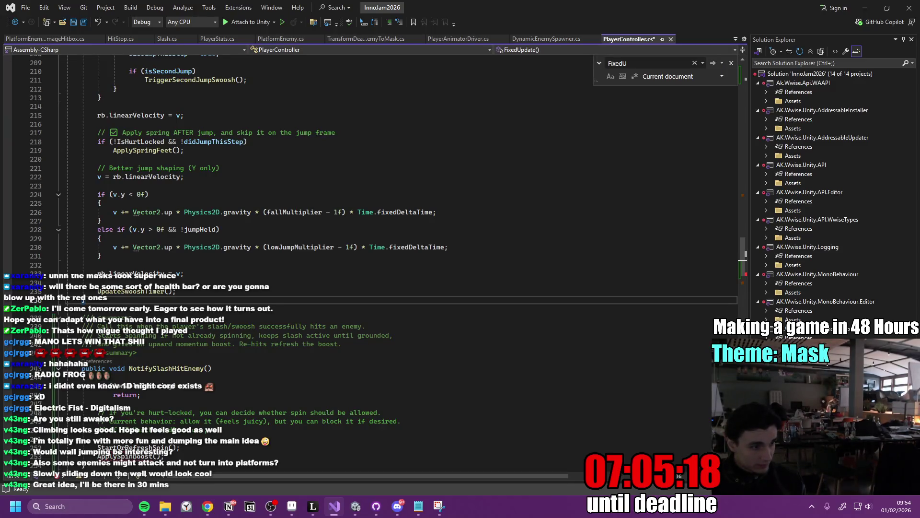
{"action": "scroll", "coordinate": [133, 307], "scroll_direction": "down", "scroll_amount": 6}
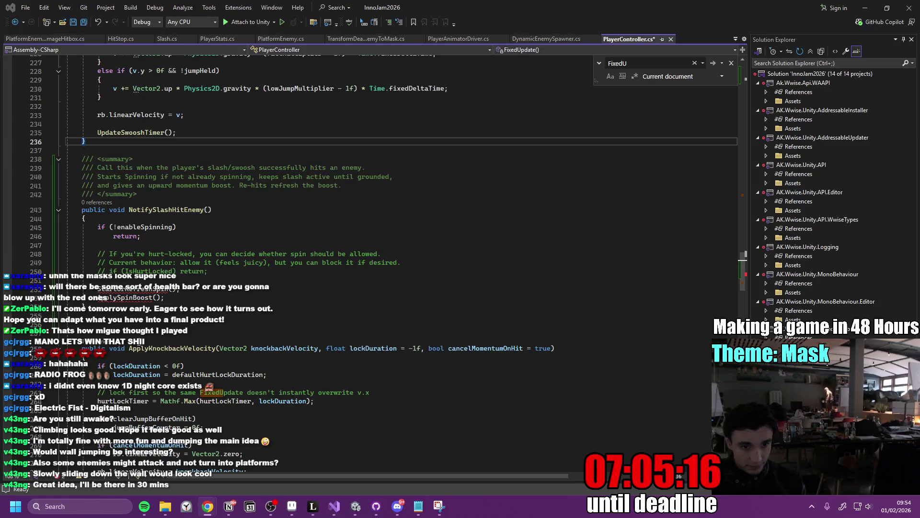
{"action": "scroll", "coordinate": [134, 307], "scroll_direction": "down", "scroll_amount": 15}
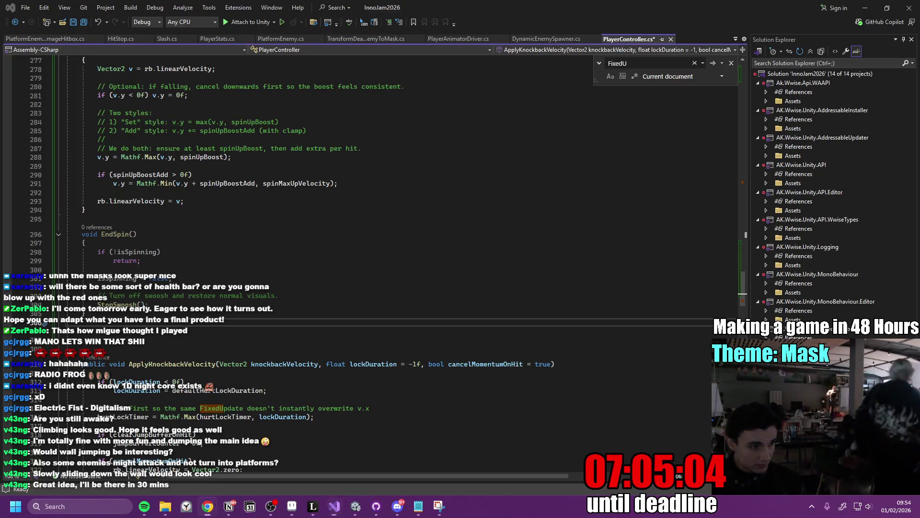
Search the script for '(grounde' checks, review NotifySlashHitEnemy, then go to Unity.
{"action": "left_click", "coordinate": [302, 260]}
{"action": "key", "text": "ctrl+f"}
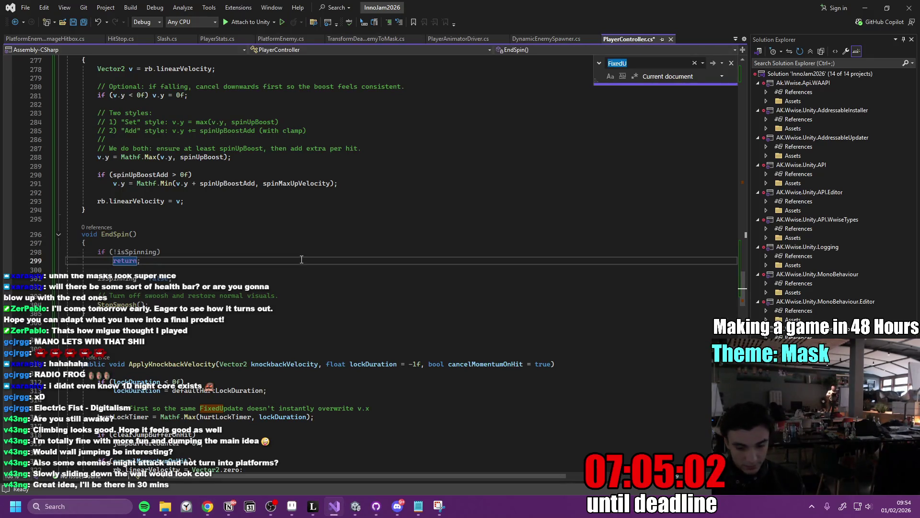
{"action": "type", "text": "if( grounde"}
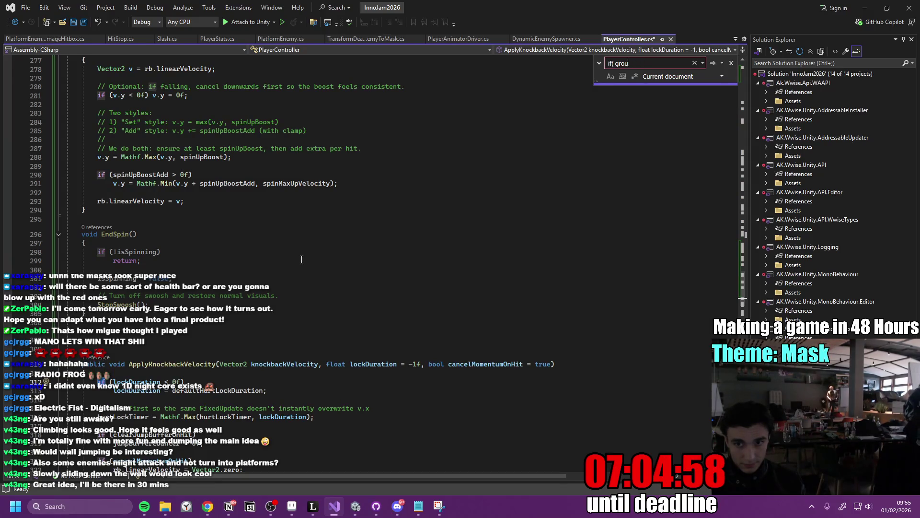
{"action": "key", "text": "BackSpace"}
{"action": "type", "text": "(gr"}
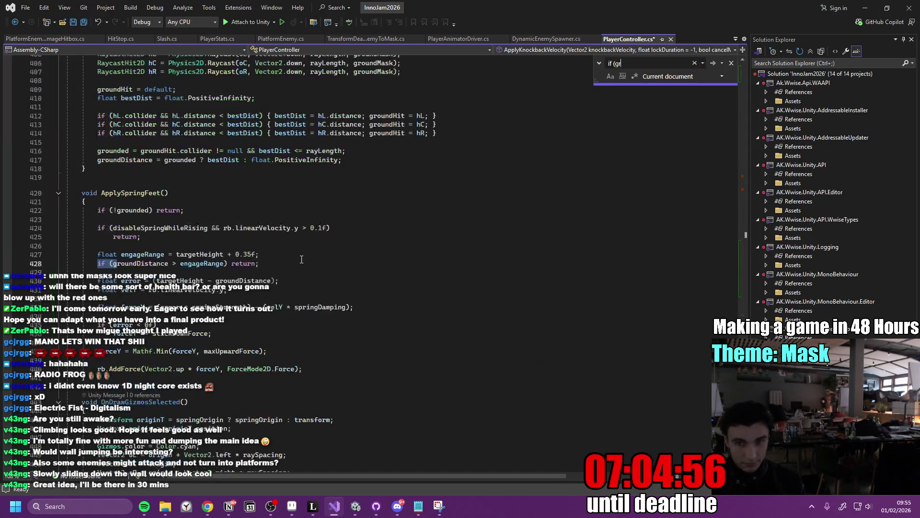
{"action": "type", "text": "ounde"}
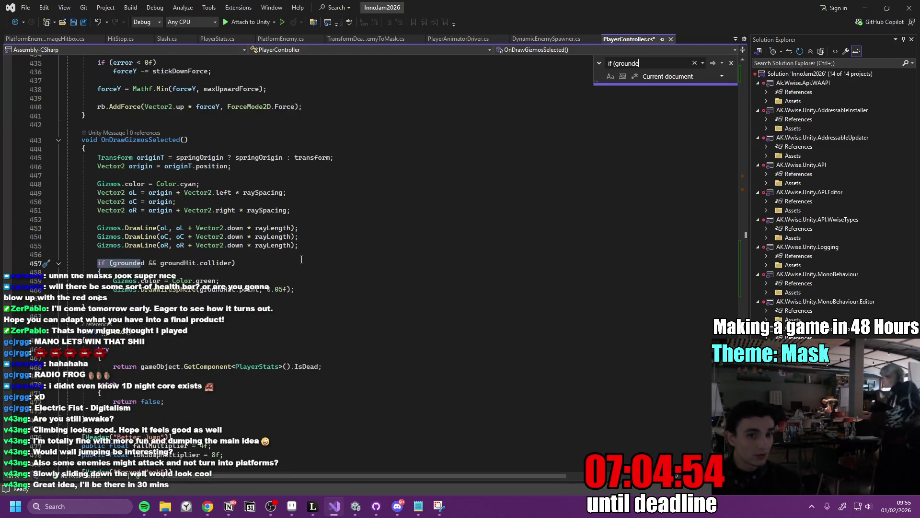
{"action": "left_click", "coordinate": [713, 63]}
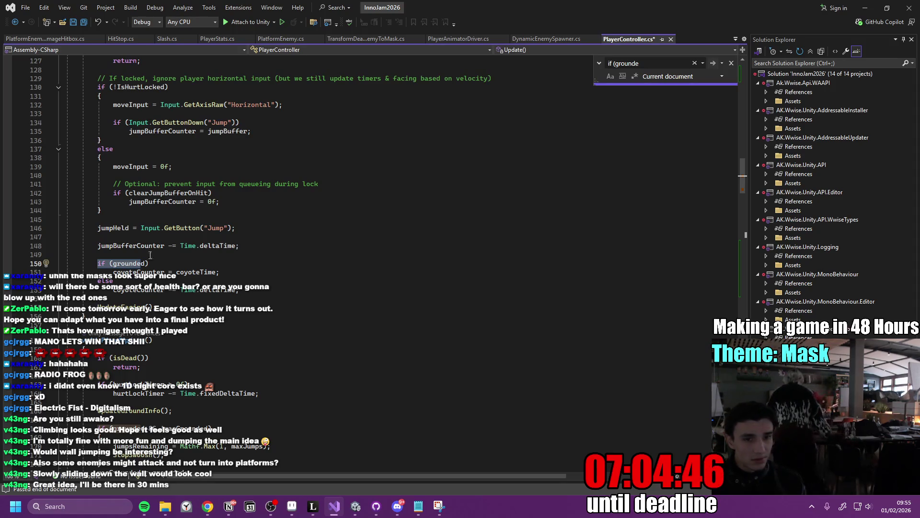
{"action": "scroll", "coordinate": [262, 359], "scroll_direction": "up", "scroll_amount": 5}
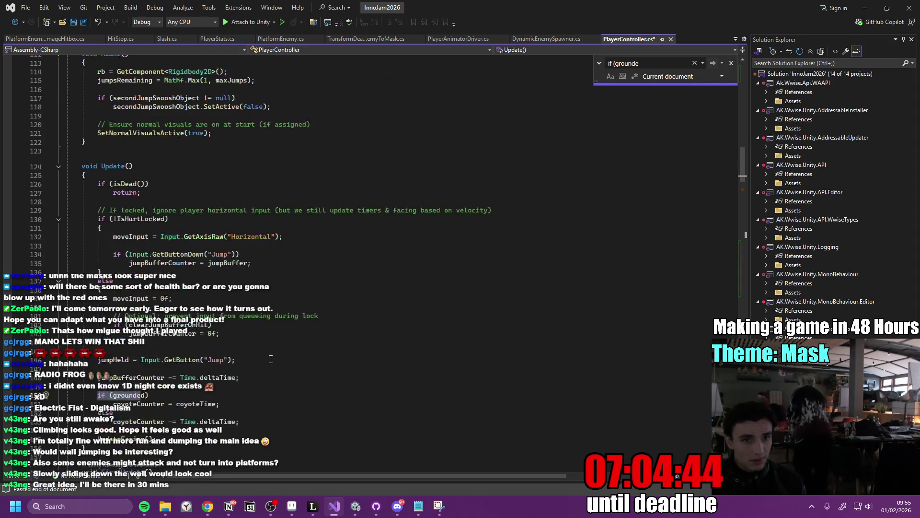
{"action": "scroll", "coordinate": [274, 362], "scroll_direction": "down", "scroll_amount": 20}
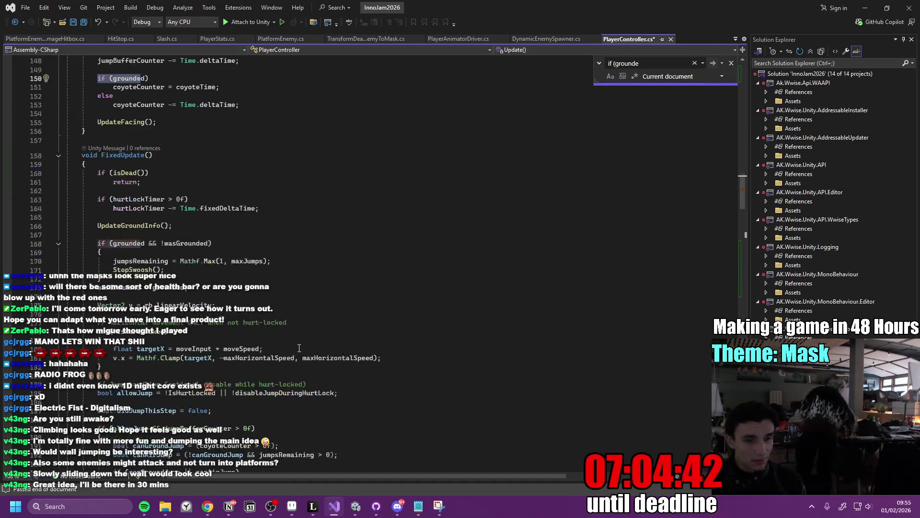
{"action": "scroll", "coordinate": [322, 337], "scroll_direction": "down", "scroll_amount": 11}
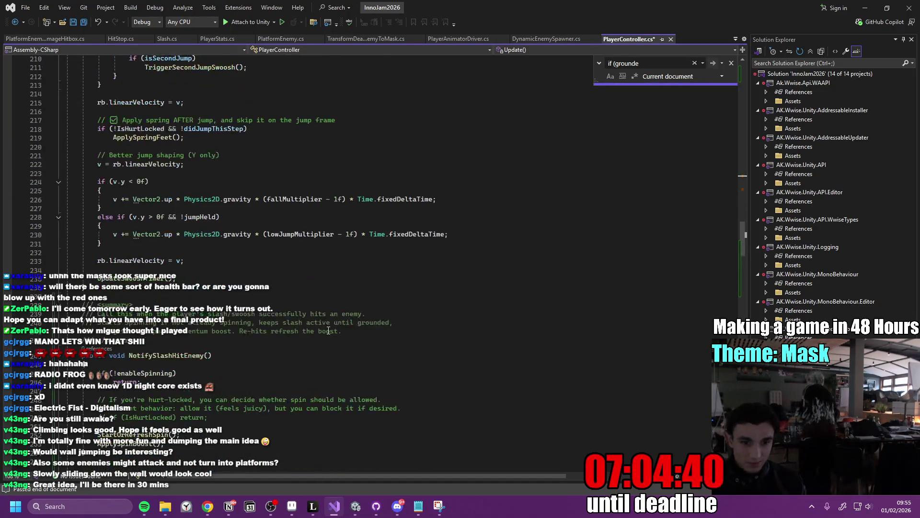
{"action": "left_click", "coordinate": [270, 225]}
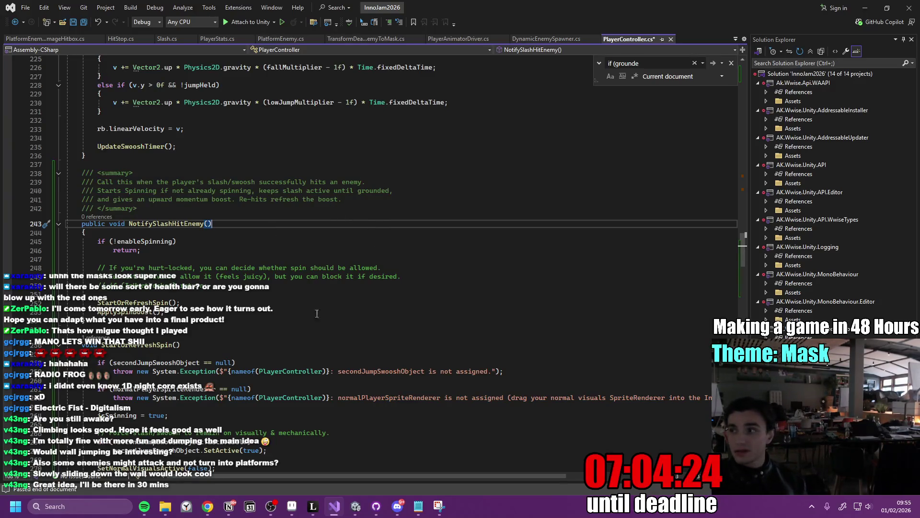
{"action": "left_click", "coordinate": [355, 505]}
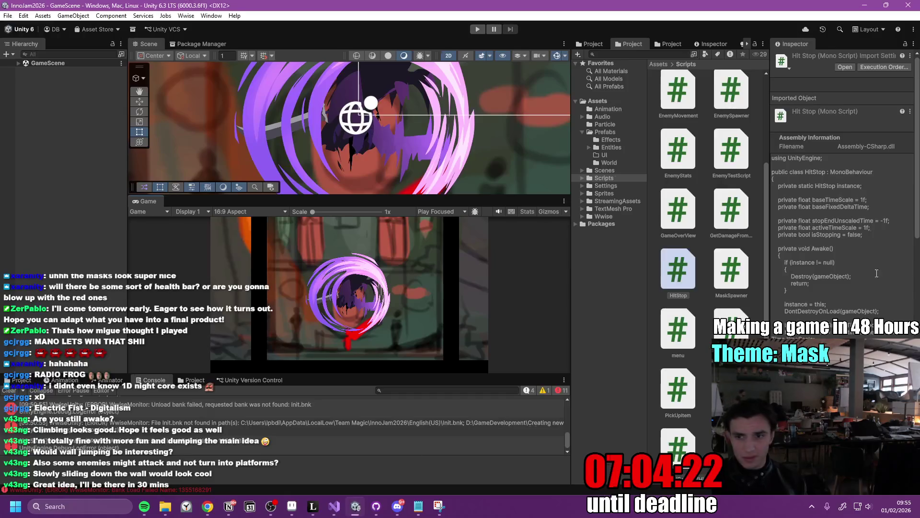
Open the Player prefab from GameScene, inspect PlayerVisuals' sprite setup, then minimize Unity.
{"action": "left_click", "coordinate": [18, 63]}
{"action": "left_click", "coordinate": [123, 87]}
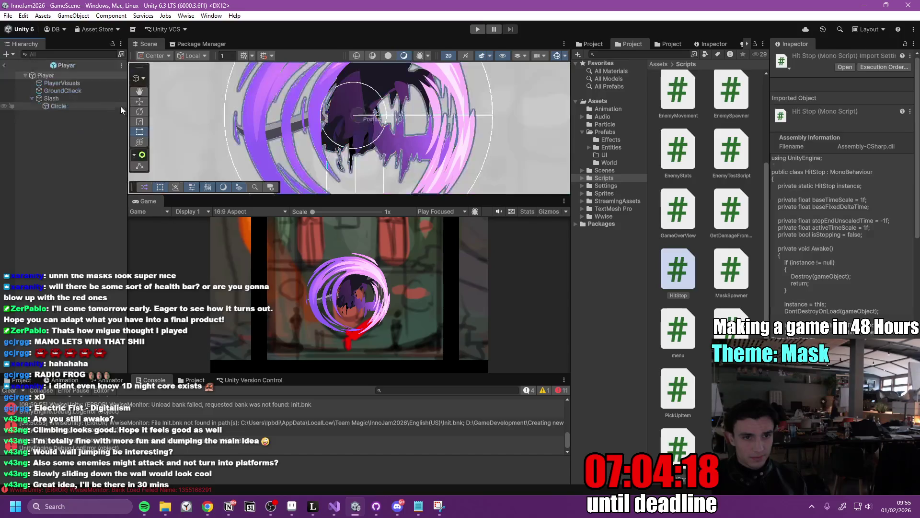
{"action": "left_click", "coordinate": [411, 103]}
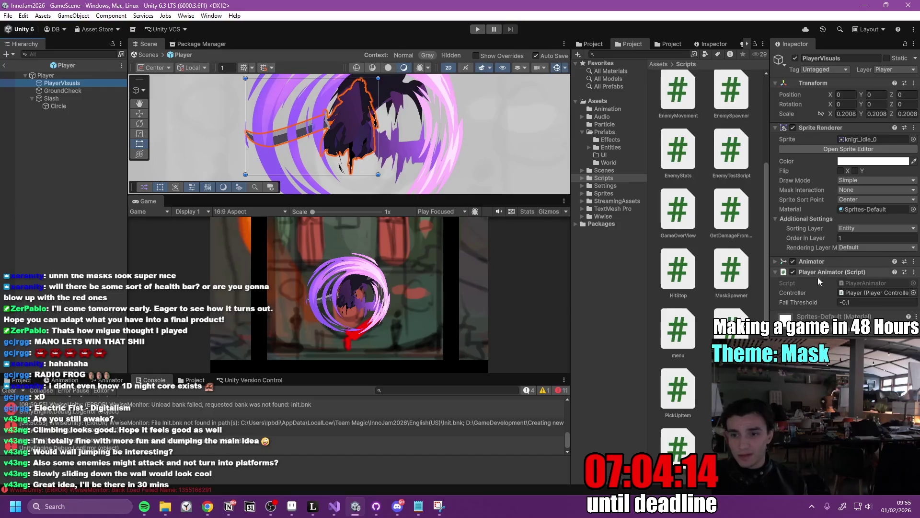
{"action": "left_click", "coordinate": [866, 8]}
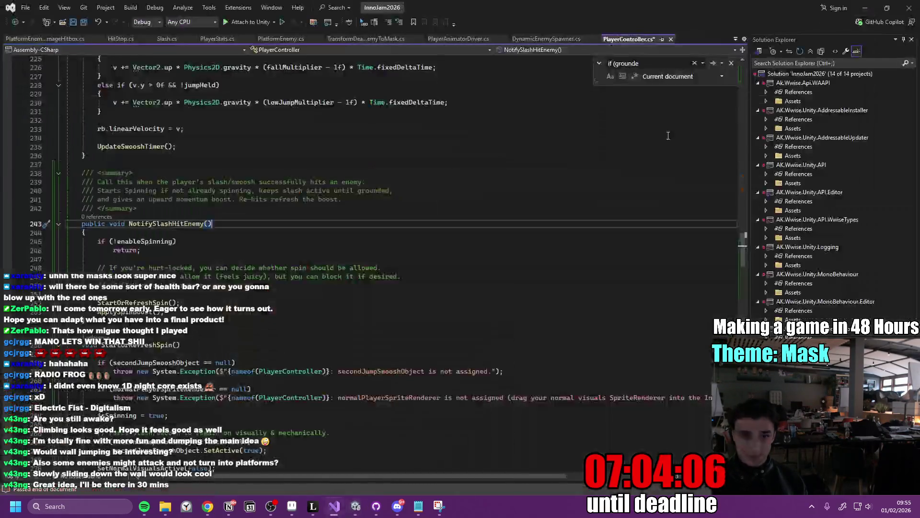
Find the jumpsRemaining reset to Mathf.Max(1, maxJumps) and select its landing block, lines 168–171.
{"action": "left_click", "coordinate": [268, 253]}
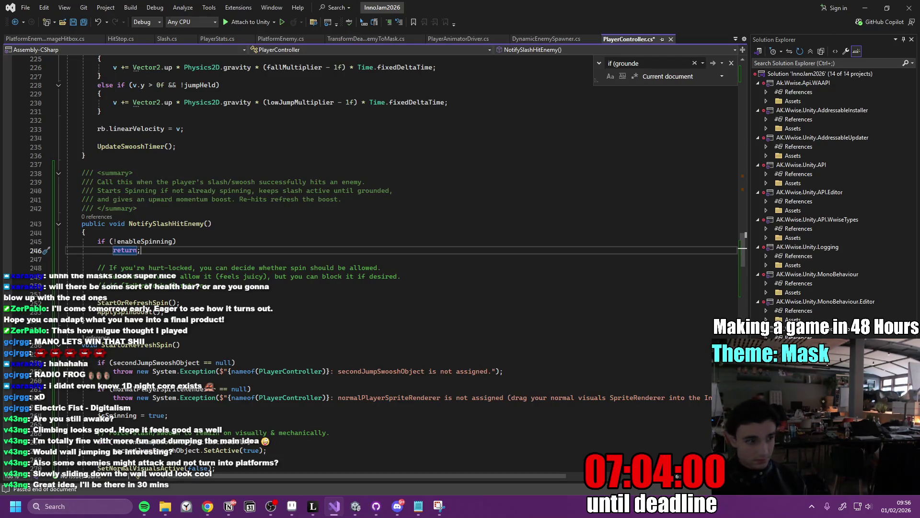
{"action": "left_click", "coordinate": [671, 64]}
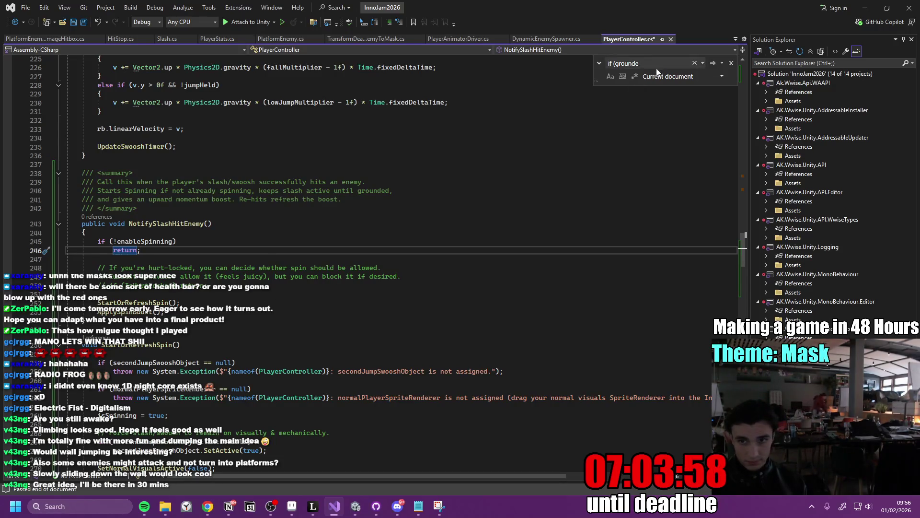
{"action": "type", "text": "jumps"}
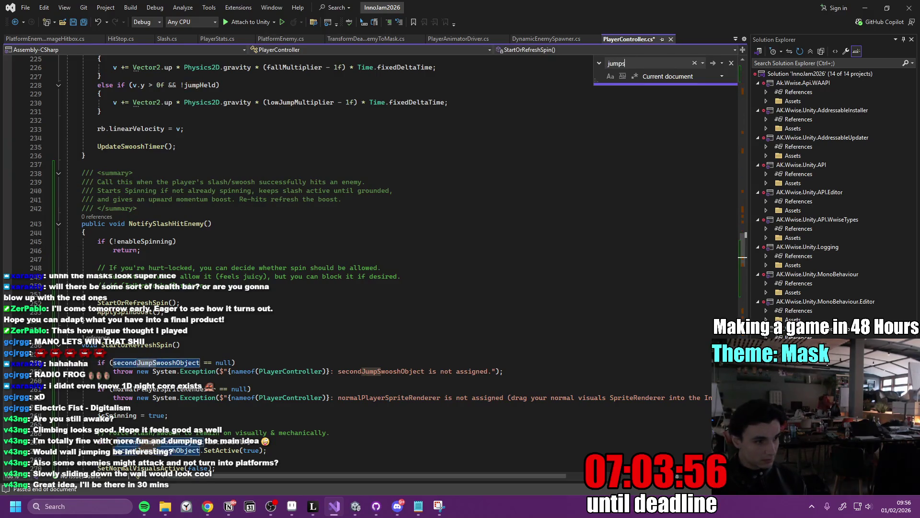
{"action": "type", "text": "Remaining"}
{"action": "key", "text": "Return"}
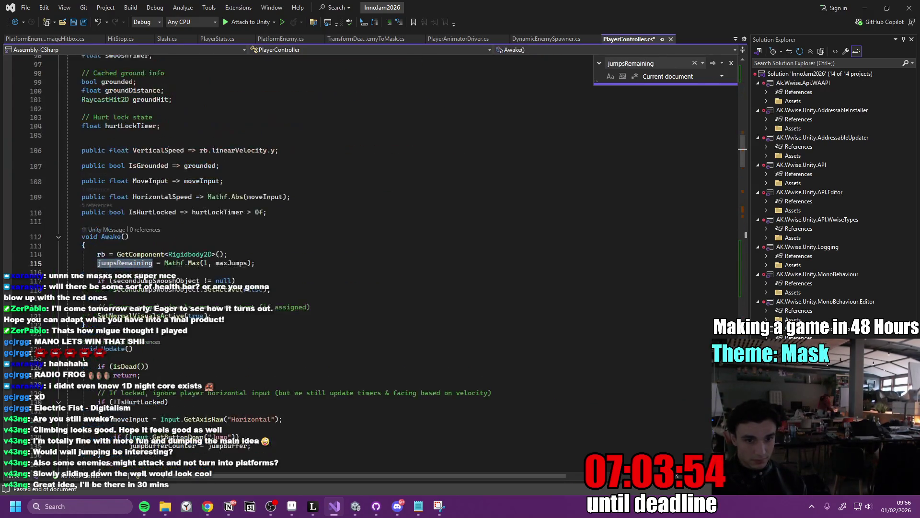
{"action": "key", "text": "Return"}
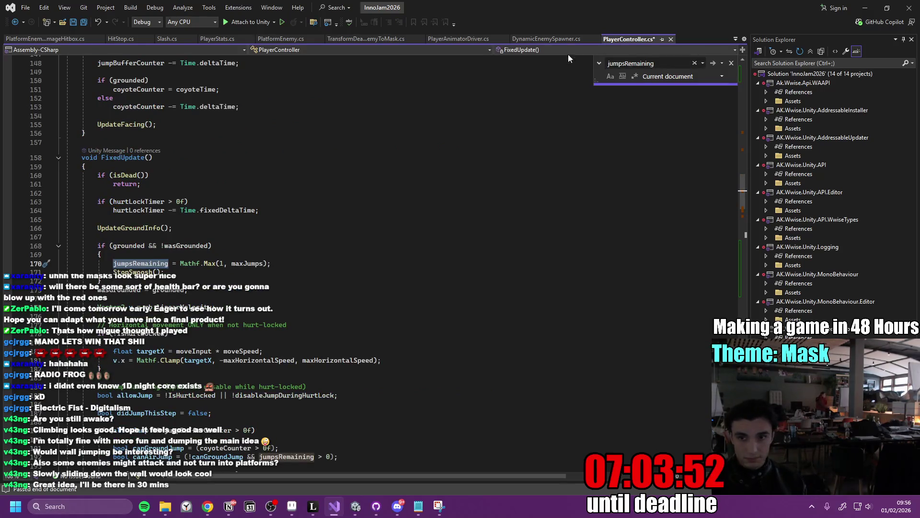
{"action": "left_click", "coordinate": [15, 24]}
{"action": "left_click", "coordinate": [279, 257]}
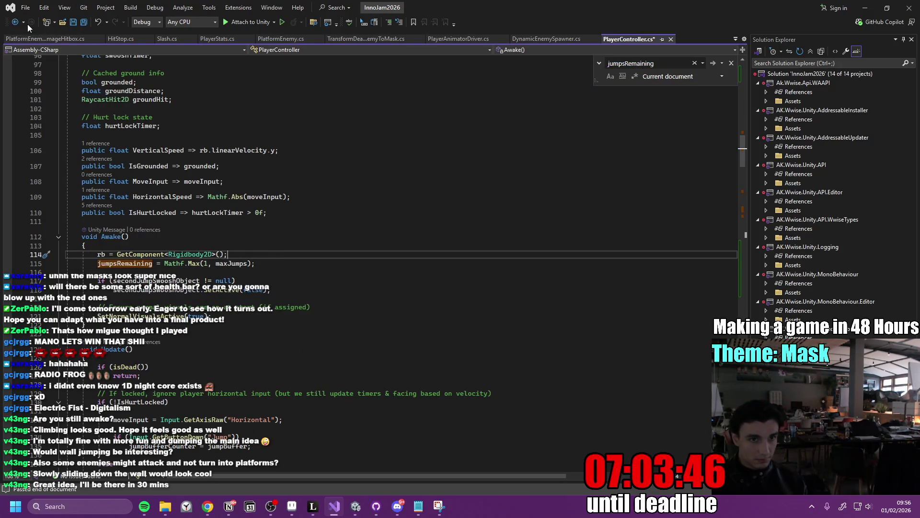
{"action": "left_click", "coordinate": [713, 63]}
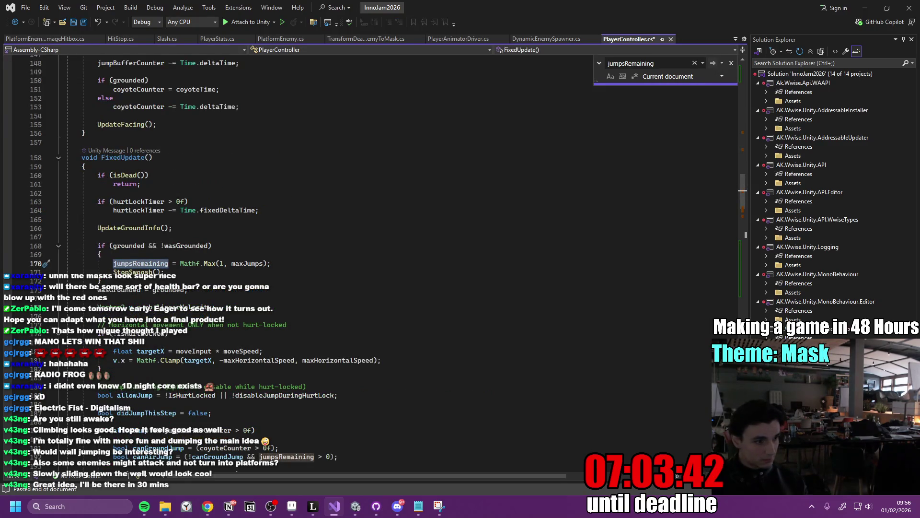
{"action": "key", "text": "alt+Tab"}
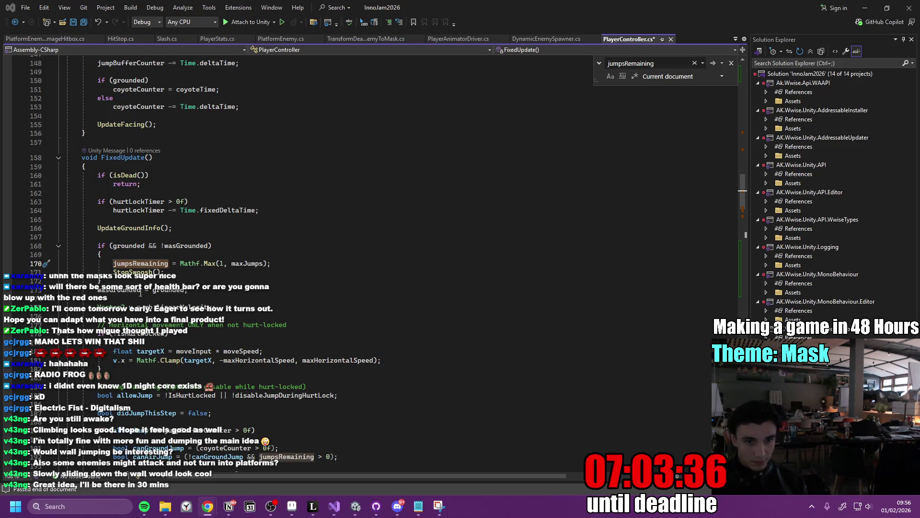
{"action": "left_click_drag", "start_coordinate": [165, 272], "coordinate": [100, 249]}
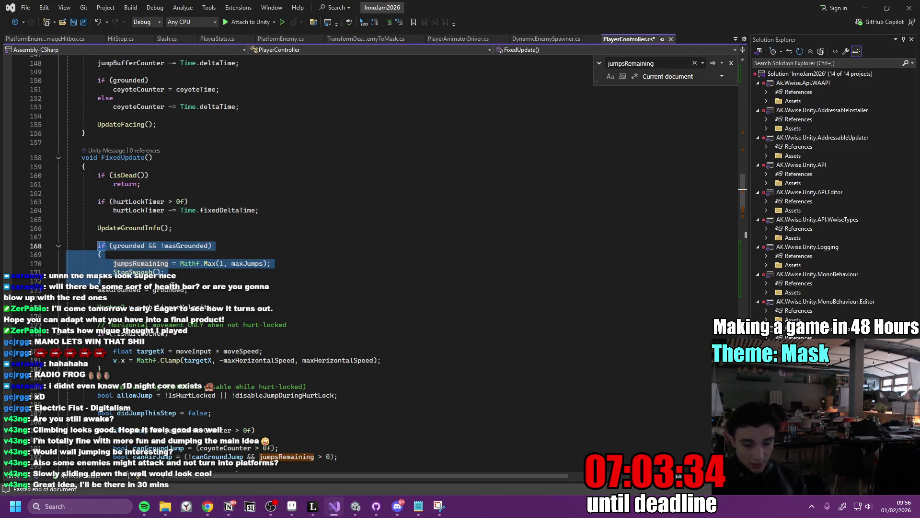
Replace the landing block with the isSpinning/EndSpin version and save PlayerController.
{"action": "key", "text": "ctrl+v"}
{"action": "key", "text": "ctrl+s"}
{"action": "key", "text": "ctrl+f"}
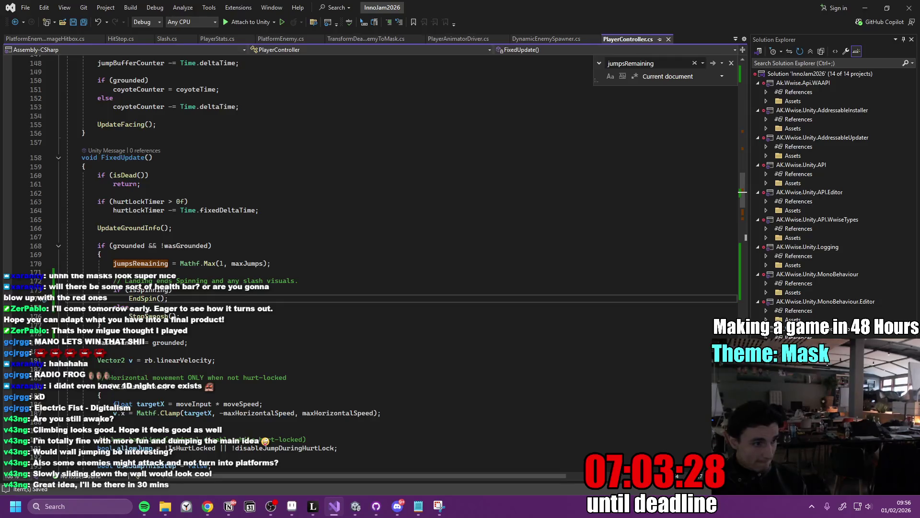
Add the isSpinning check to UpdateSwooshTimer and save the file.
{"action": "left_click", "coordinate": [413, 229]}
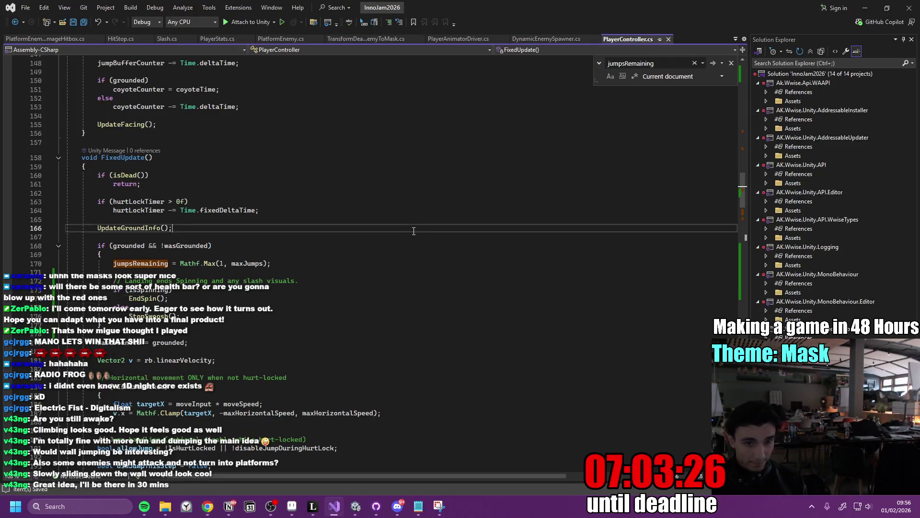
{"action": "key", "text": "ctrl+f"}
{"action": "type", "text": "Update"}
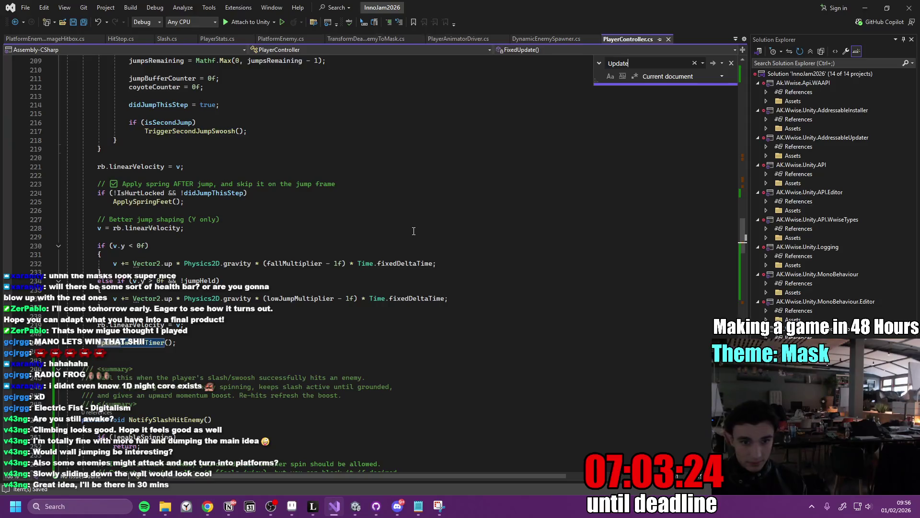
{"action": "key", "text": "Return"}
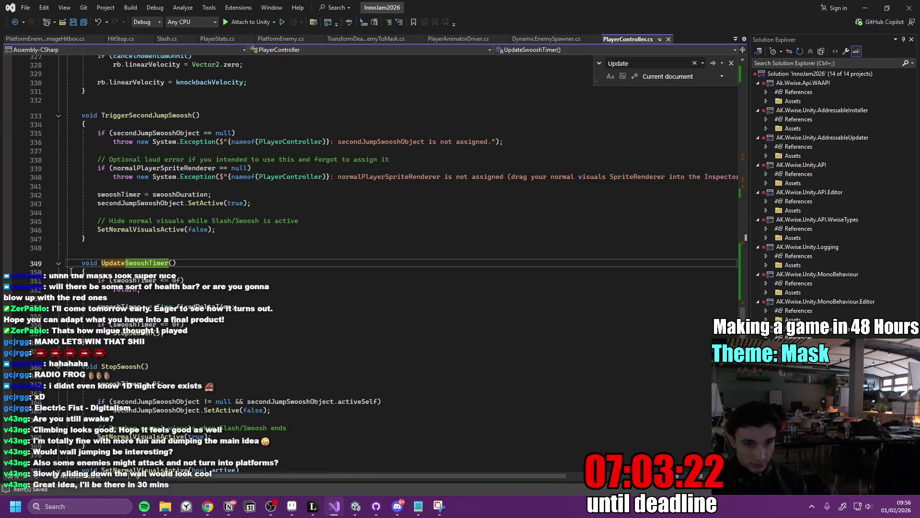
{"action": "left_click", "coordinate": [254, 308]}
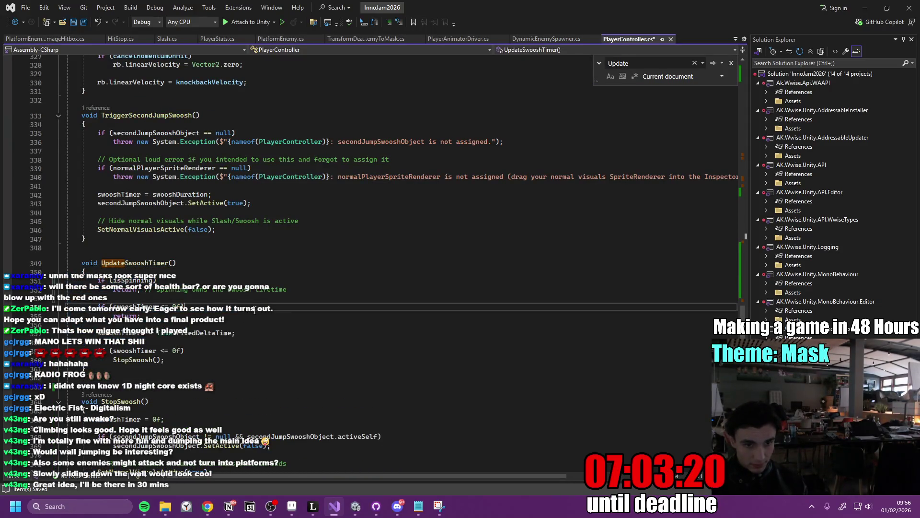
{"action": "key", "text": "ctrl+s"}
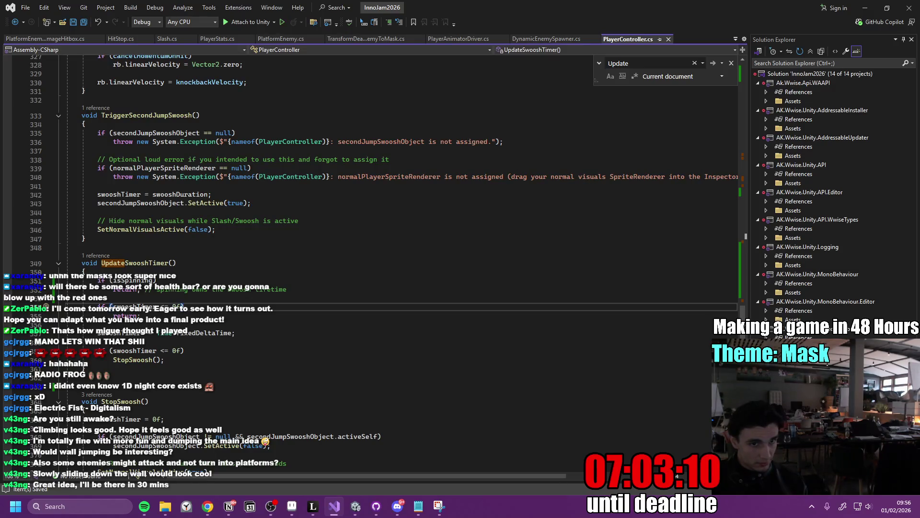
{"action": "left_click", "coordinate": [62, 39]}
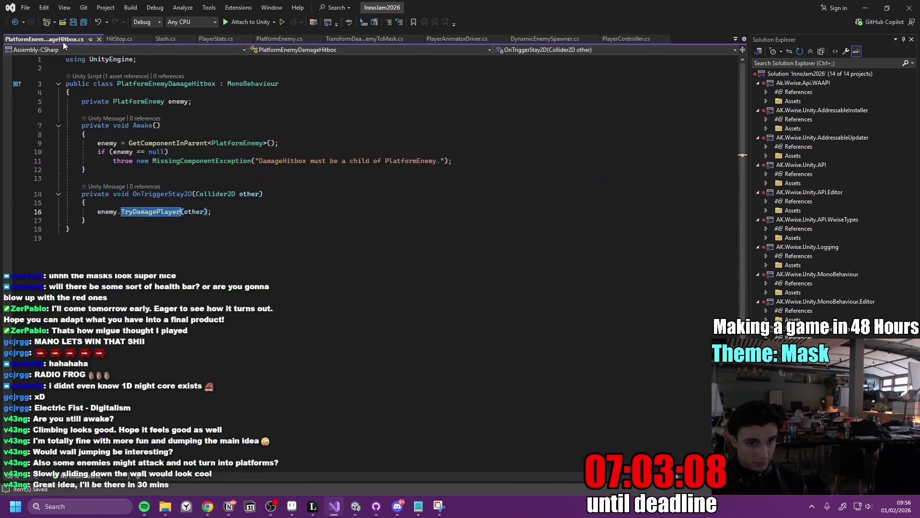
Replace all of Slash.cs with the rewritten hit-reporting code and save it as Unicode.
{"action": "left_click", "coordinate": [213, 214]}
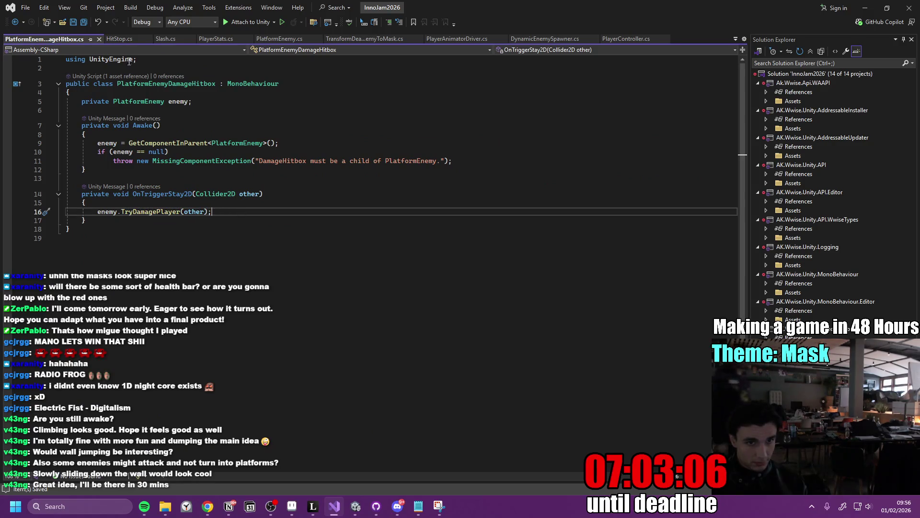
{"action": "left_click", "coordinate": [164, 39]}
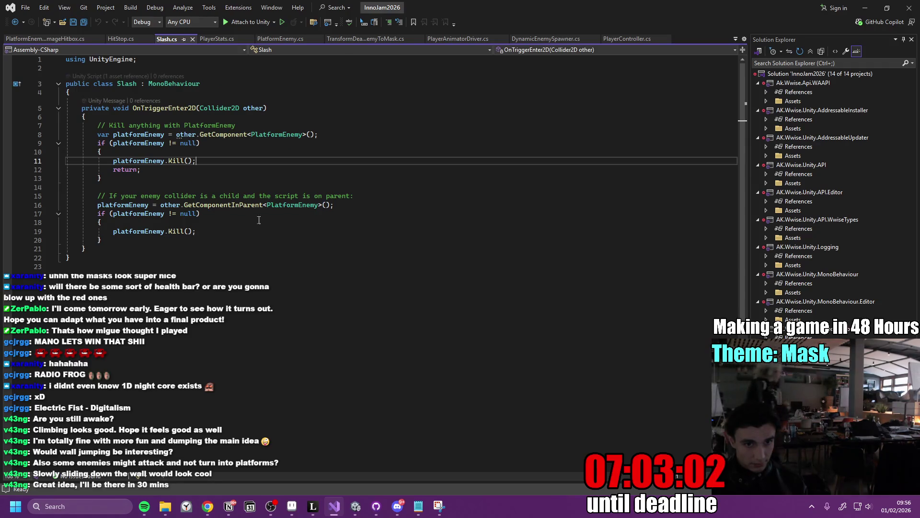
{"action": "key", "text": "ctrl+a"}
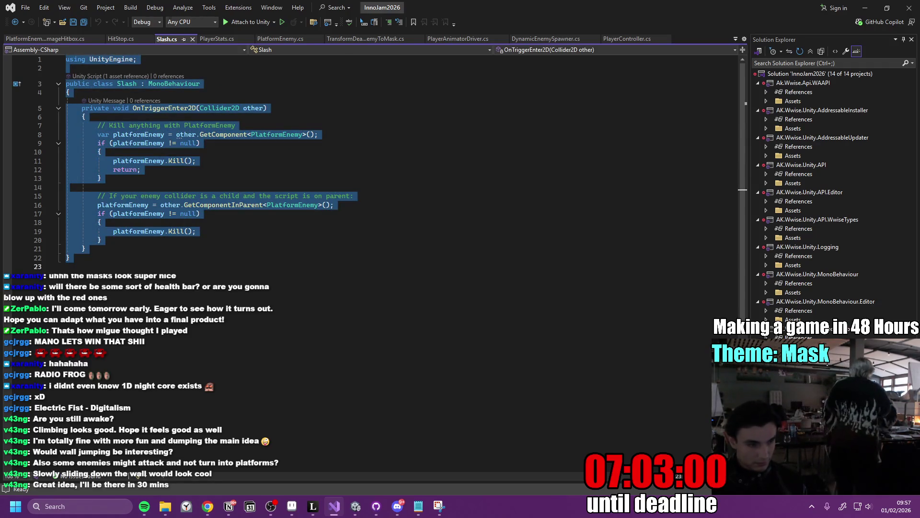
{"action": "key", "text": "alt+Tab"}
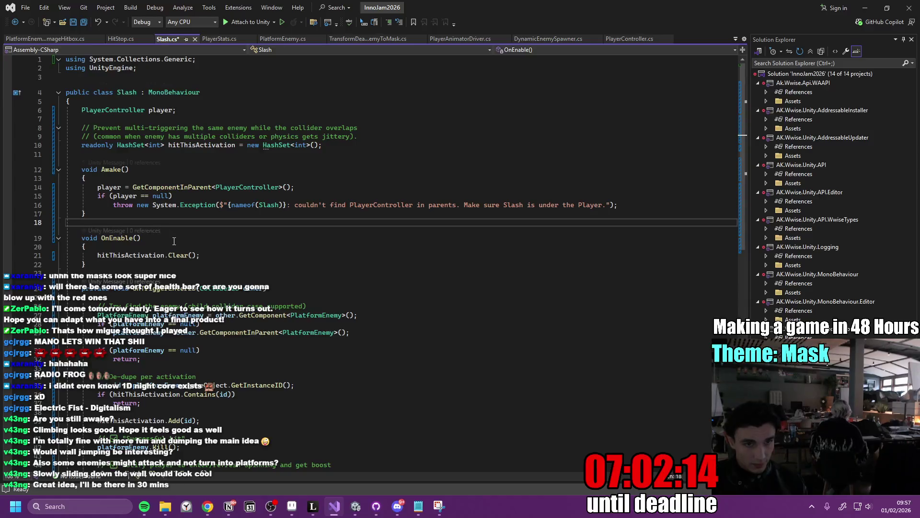
{"action": "key", "text": "ctrl+s"}
{"action": "left_click", "coordinate": [404, 281]}
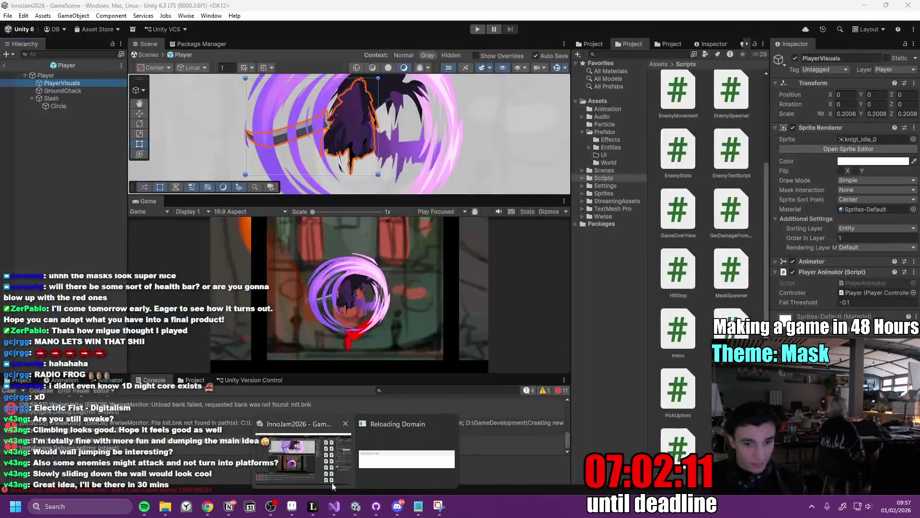
{"action": "left_click", "coordinate": [397, 506]}
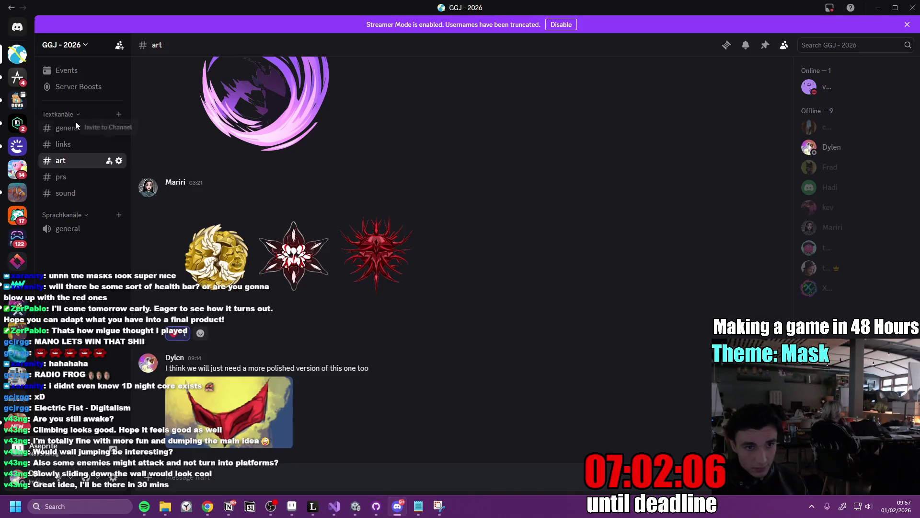
Open #jar-of-jam in the InnoGames Game Jam Hub, view the reminder image and skim messages.
{"action": "left_click", "coordinate": [20, 130]}
{"action": "left_click", "coordinate": [82, 268]}
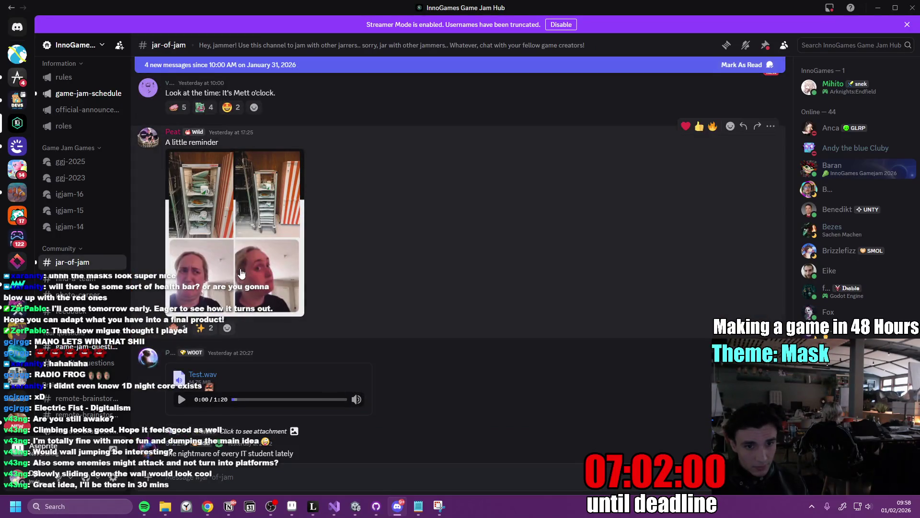
{"action": "left_click", "coordinate": [226, 259]}
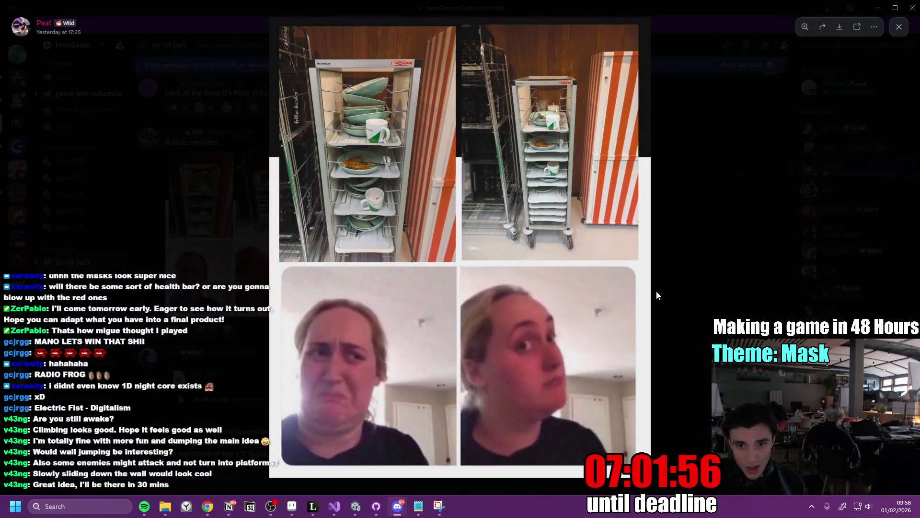
{"action": "left_click", "coordinate": [741, 259]}
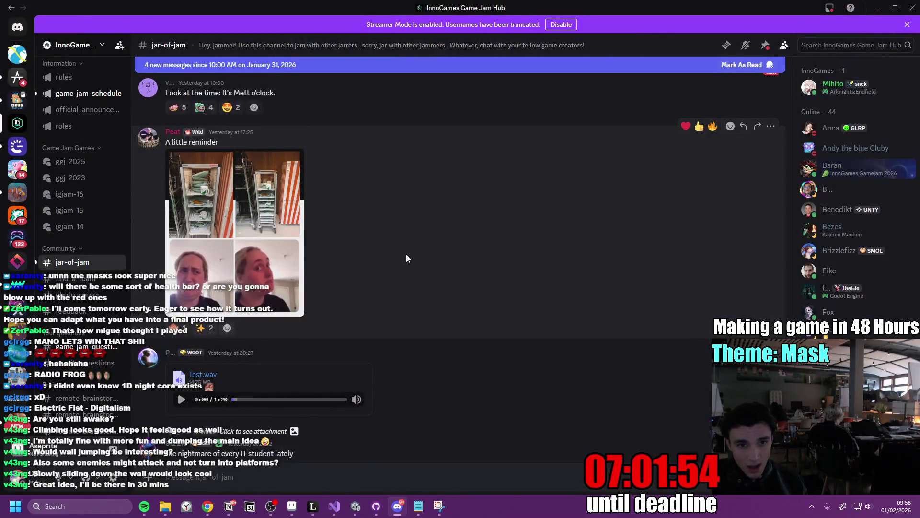
{"action": "scroll", "coordinate": [415, 284], "scroll_direction": "down", "scroll_amount": 1}
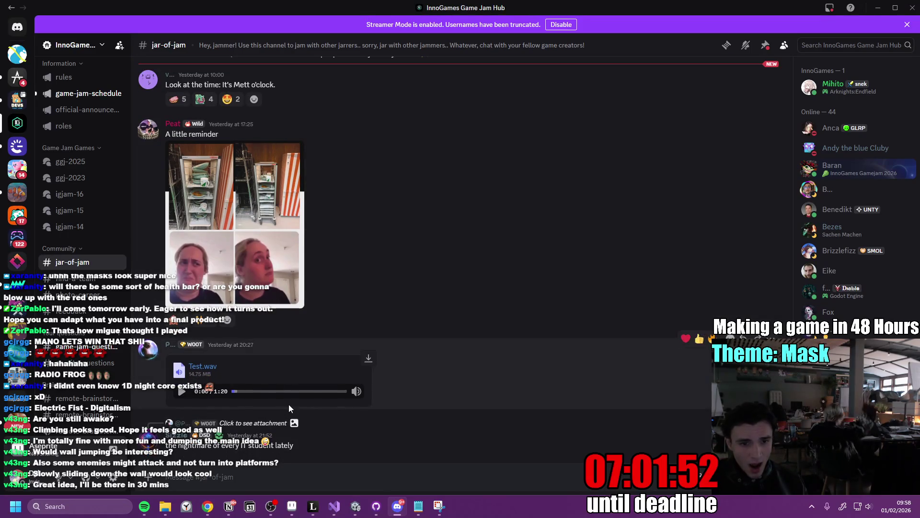
{"action": "scroll", "coordinate": [392, 328], "scroll_direction": "up", "scroll_amount": 7}
{"action": "scroll", "coordinate": [389, 328], "scroll_direction": "down", "scroll_amount": 7}
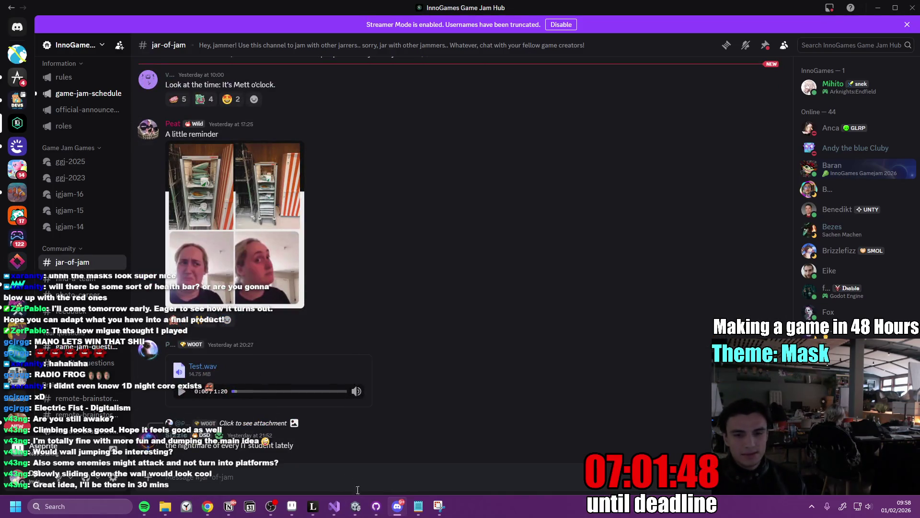
Briefly bring GitHub Desktop forward, then put it away again.
{"action": "left_click", "coordinate": [355, 508]}
{"action": "left_click", "coordinate": [355, 511]}
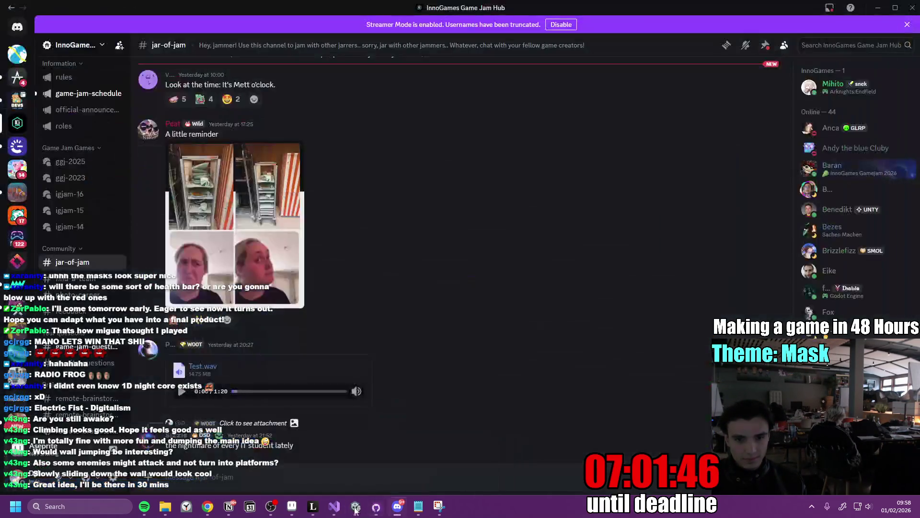
{"action": "mouse_move", "coordinate": [355, 507]}
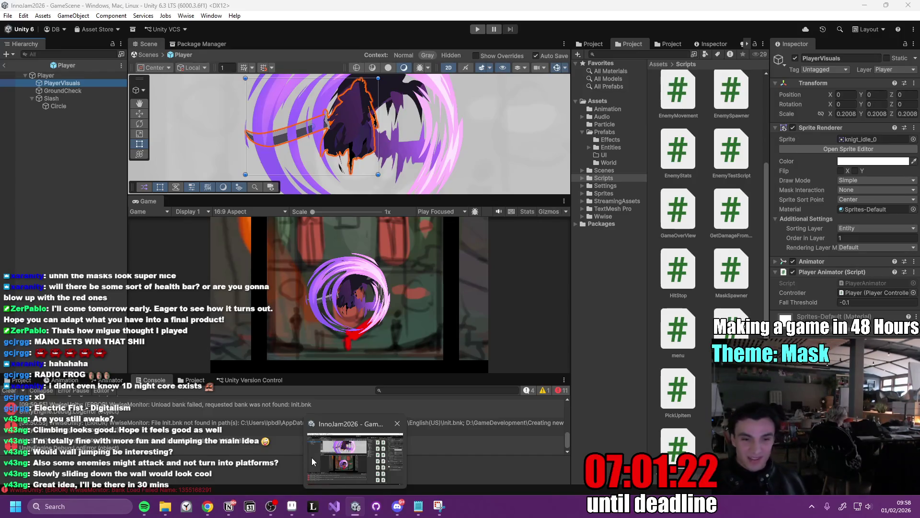
{"action": "left_click", "coordinate": [320, 446]}
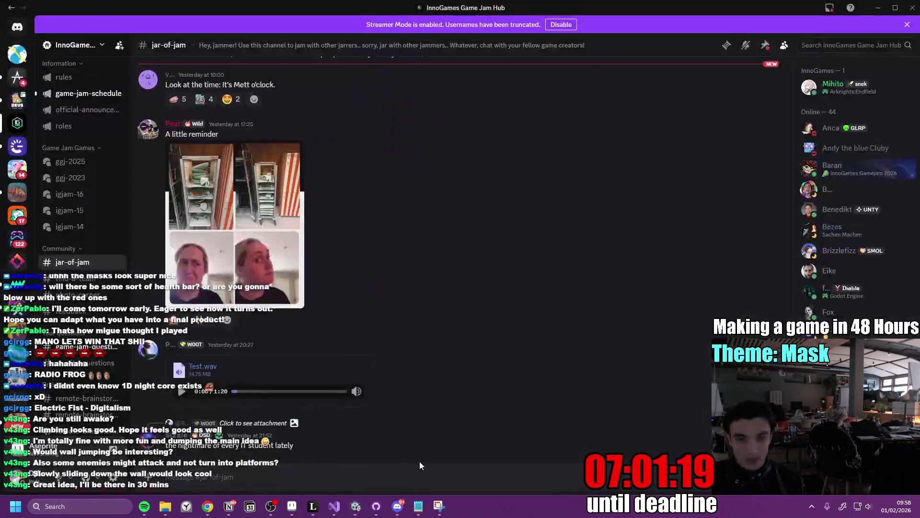
Restore the Unity editor and enter Play mode, triggering the asset reimport.
{"action": "left_click", "coordinate": [420, 456]}
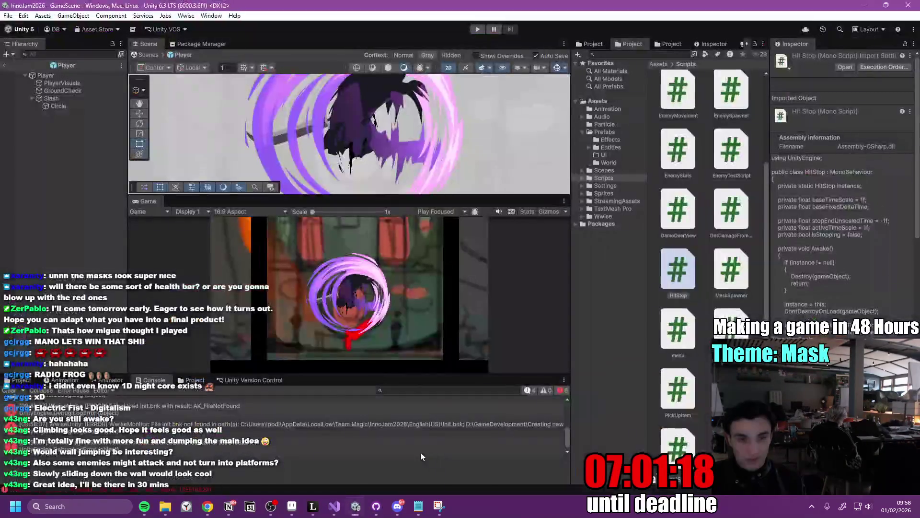
{"action": "left_click", "coordinate": [478, 29]}
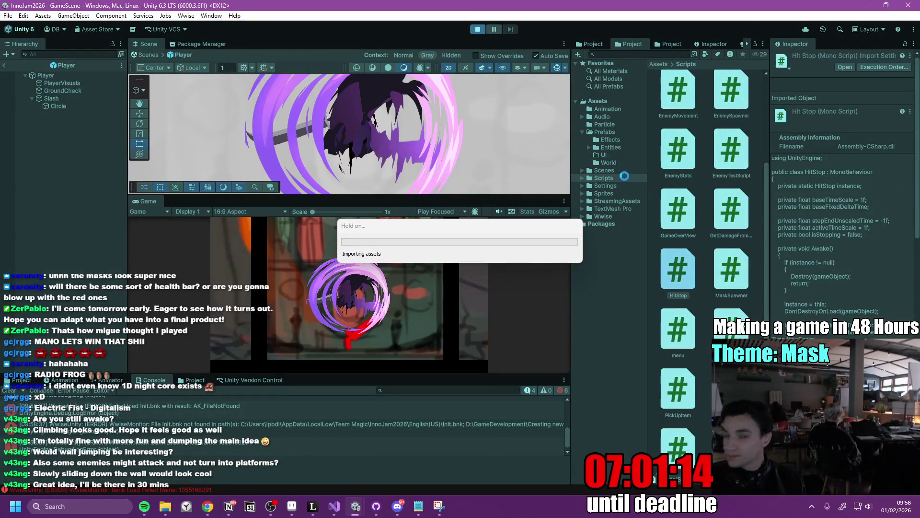
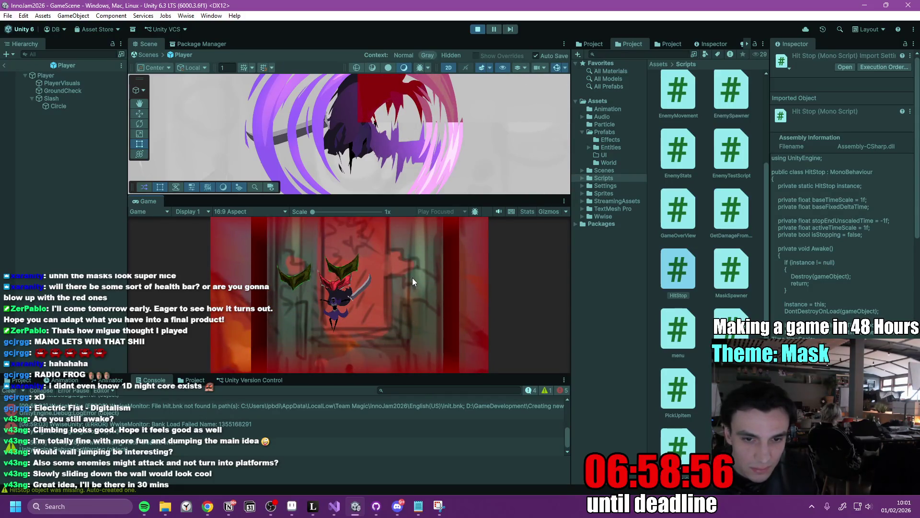
Restart with R after Game Over, playtest the room, then stop Play mode and return to Slash.cs.
{"action": "key", "text": "r"}
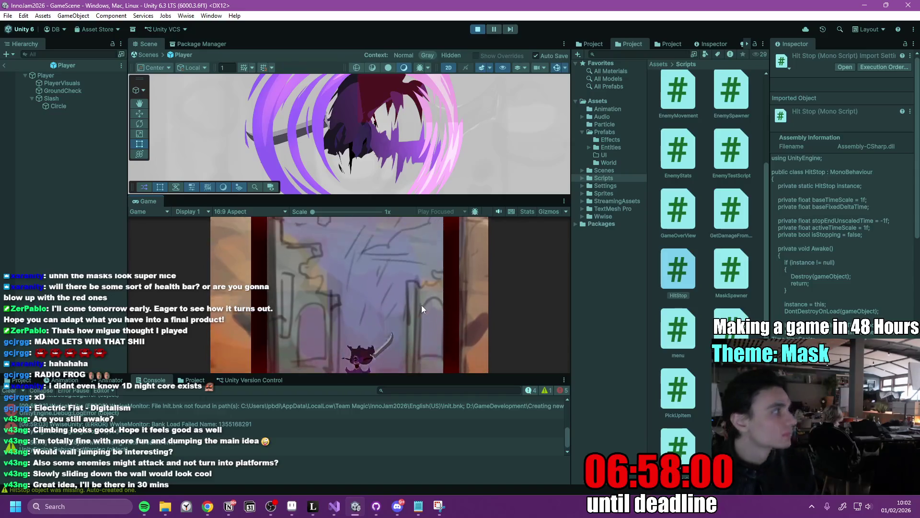
{"action": "left_click", "coordinate": [477, 29]}
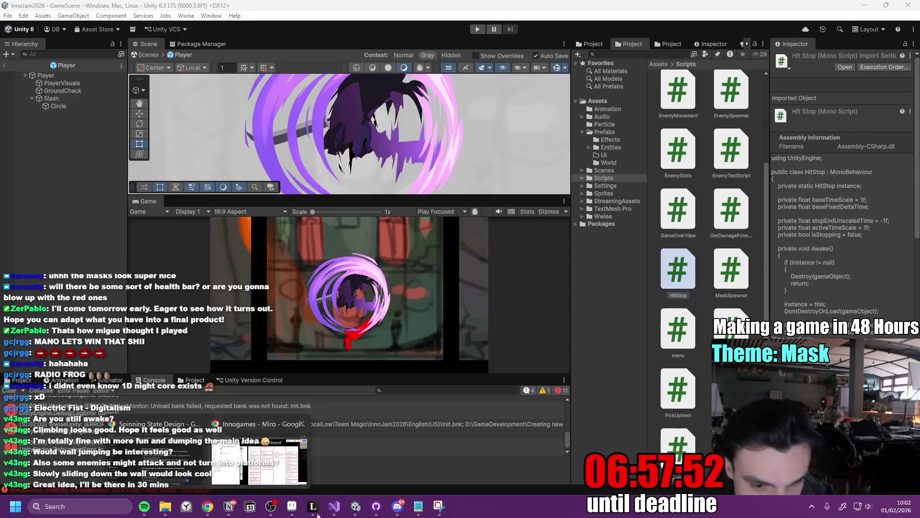
{"action": "left_click", "coordinate": [335, 512]}
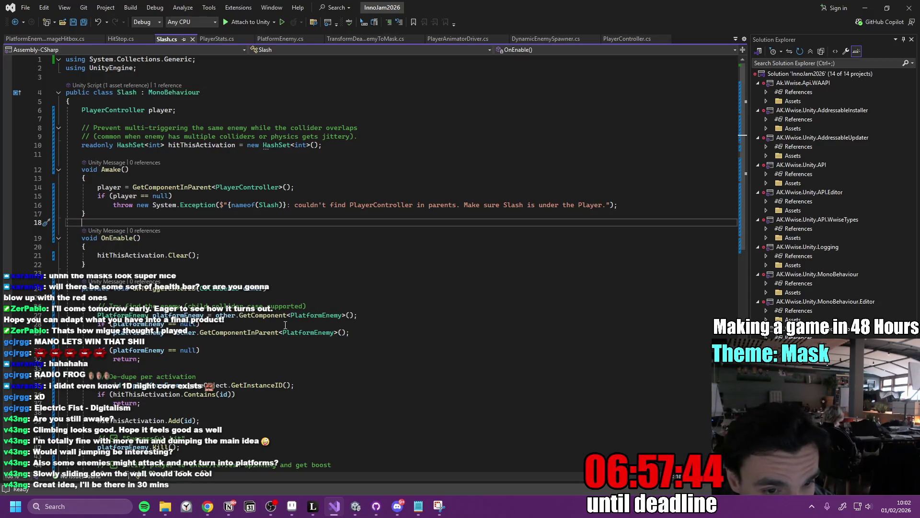
Read through Slash.cs's OnTriggerEnter2D handler down to the platformEnemy.Kill() call.
{"action": "left_click", "coordinate": [245, 327]}
{"action": "left_click", "coordinate": [222, 357]}
{"action": "scroll", "coordinate": [249, 350], "scroll_direction": "down", "scroll_amount": 2}
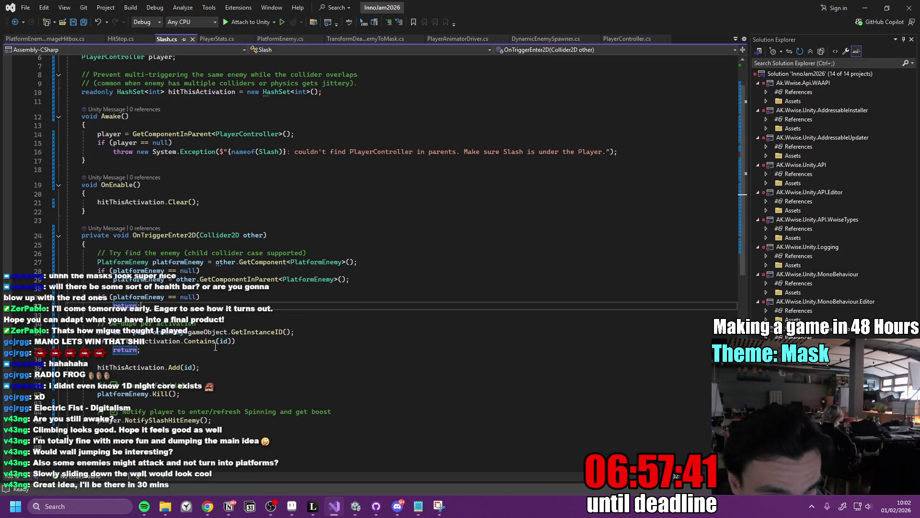
{"action": "left_click", "coordinate": [270, 342]}
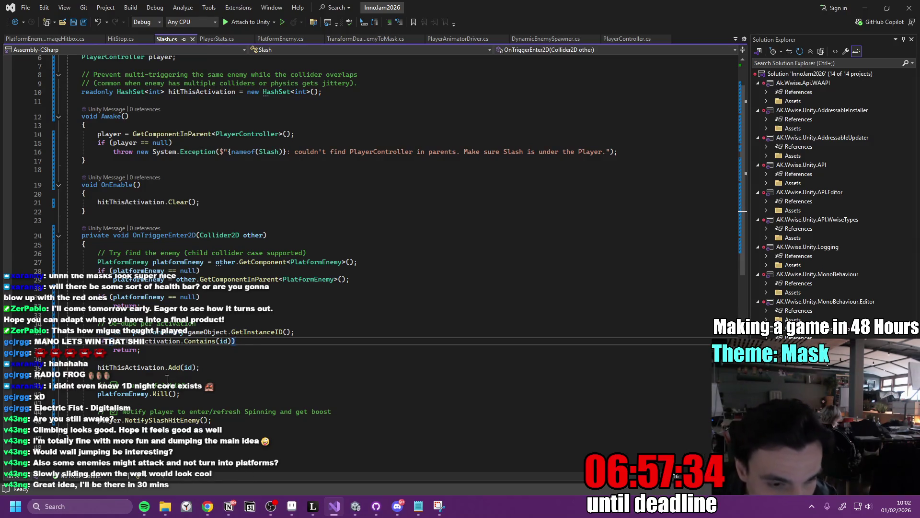
{"action": "left_click", "coordinate": [121, 393]}
{"action": "left_click", "coordinate": [221, 384]}
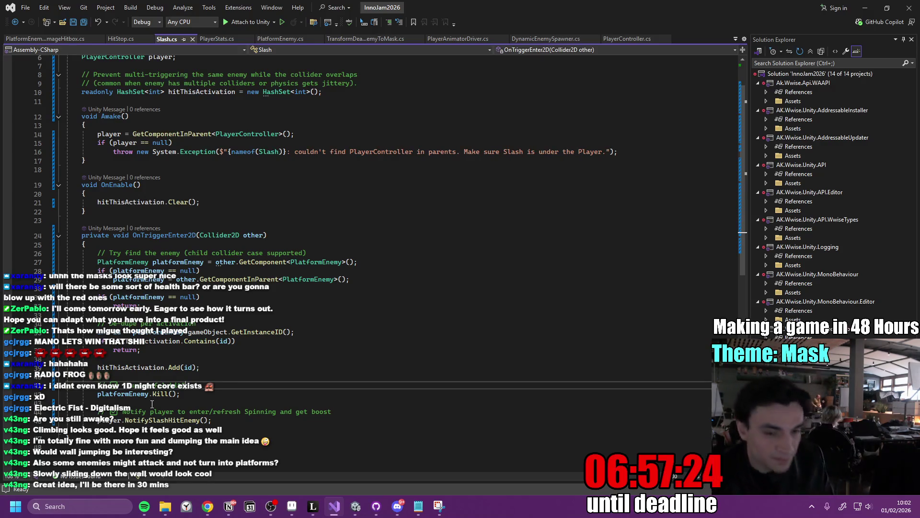
{"action": "left_click", "coordinate": [203, 395]}
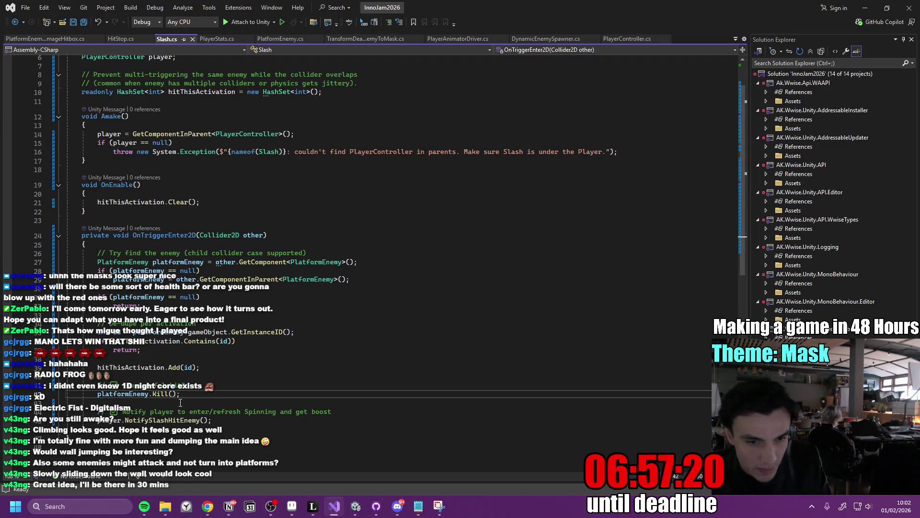
{"action": "key", "text": "Up"}
{"action": "key", "text": "Up"}
{"action": "key", "text": "Up"}
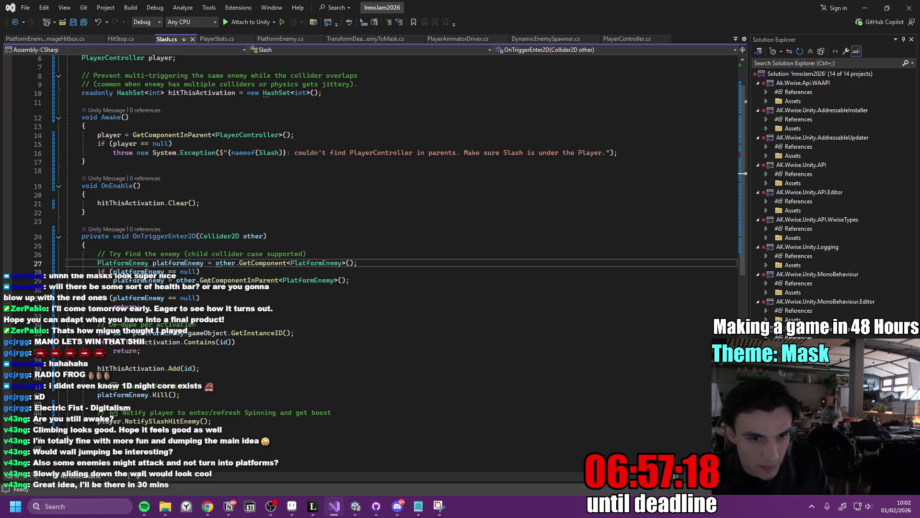
Check PlatformEnemy's Kill() isDead early return, then add a blank line after the Kill() call in Slash.cs.
{"action": "left_click", "coordinate": [161, 395], "text": "ctrl"}
{"action": "key", "text": "Down"}
{"action": "key", "text": "Down"}
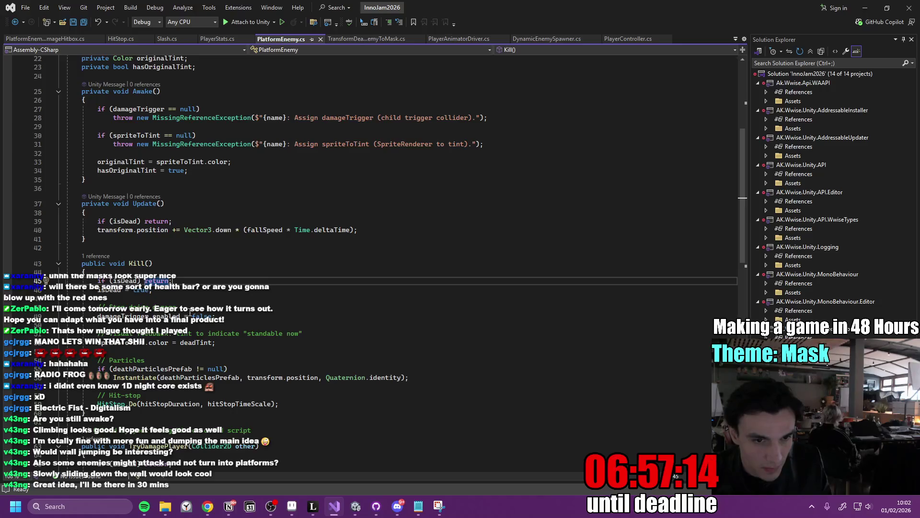
{"action": "left_click", "coordinate": [15, 22]}
{"action": "left_click", "coordinate": [191, 397]}
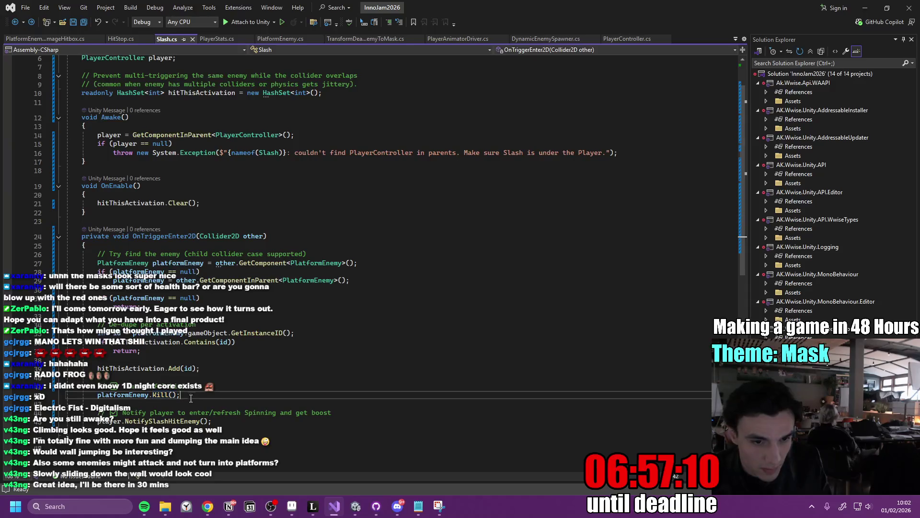
{"action": "left_click", "coordinate": [249, 422]}
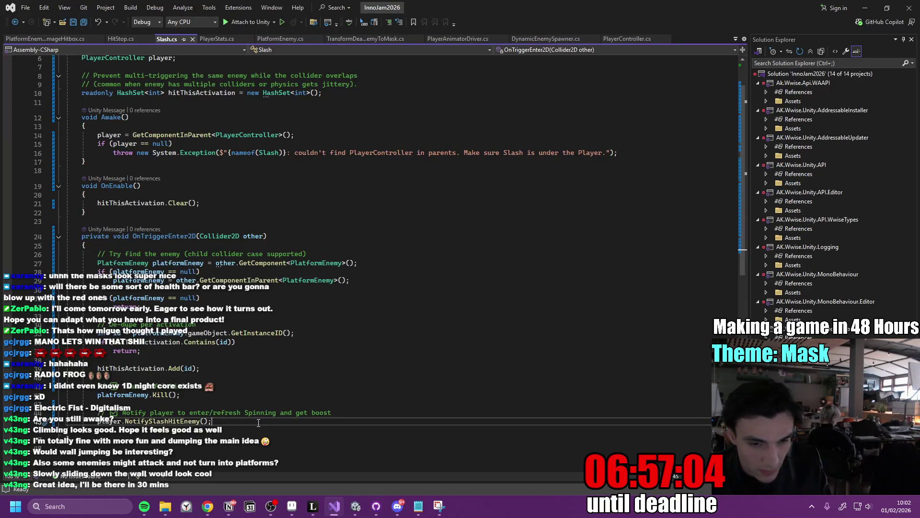
{"action": "left_click", "coordinate": [139, 404]}
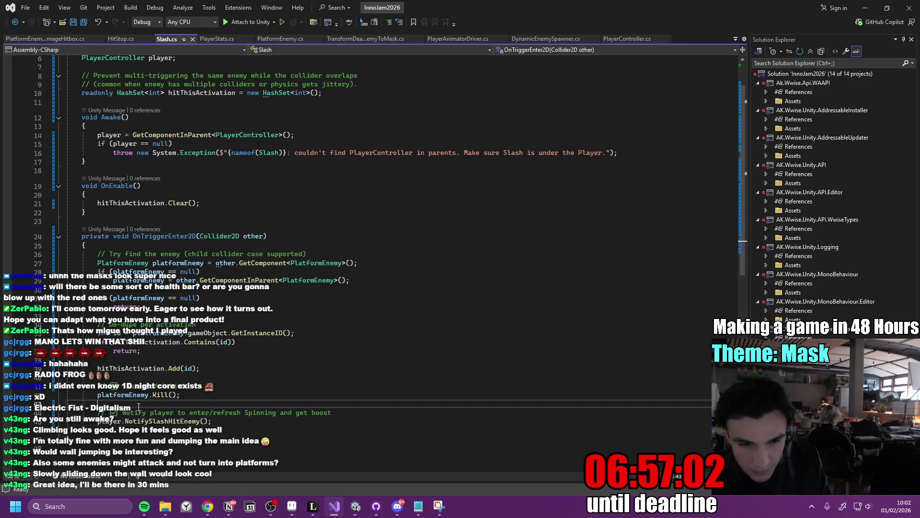
{"action": "key", "text": "Return"}
Start typing 'if(platformEnemy.i' below Kill() and check PlatformEnemy's members for the field name.
{"action": "type", "text": "if("}
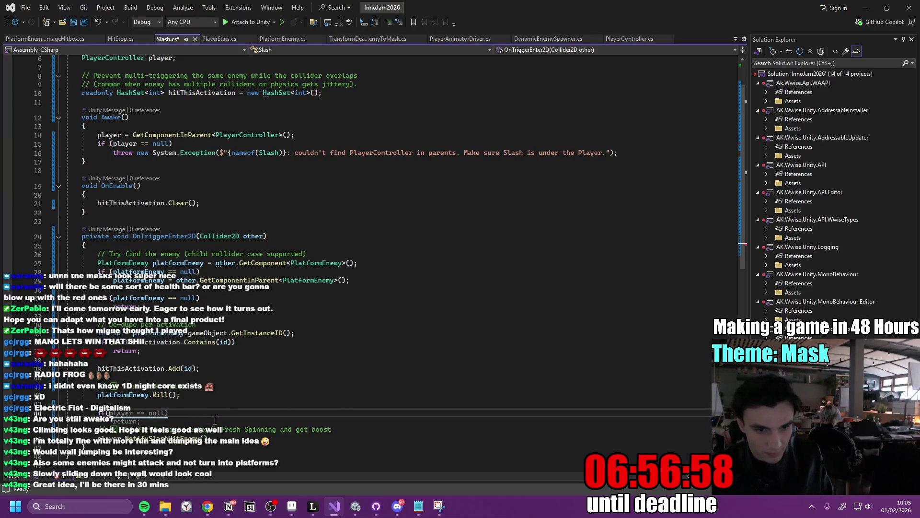
{"action": "type", "text": "pla"}
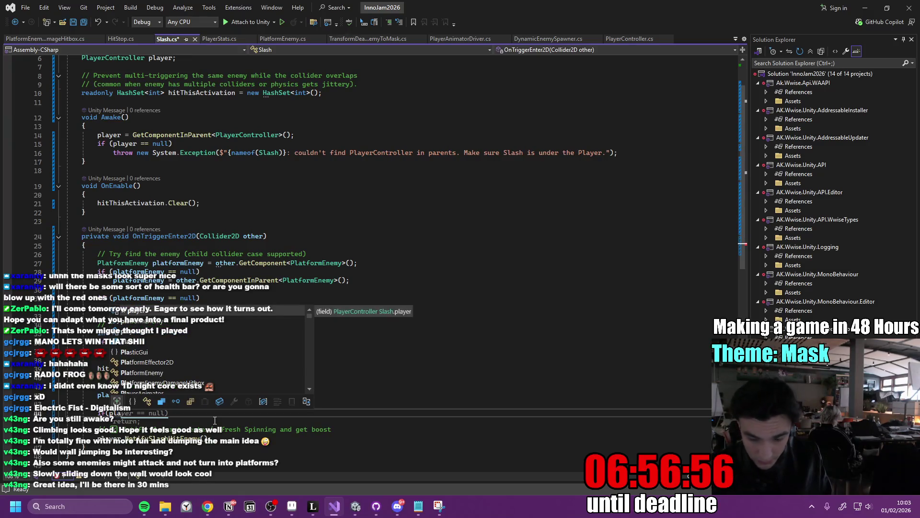
{"action": "type", "text": "tformEnemy"}
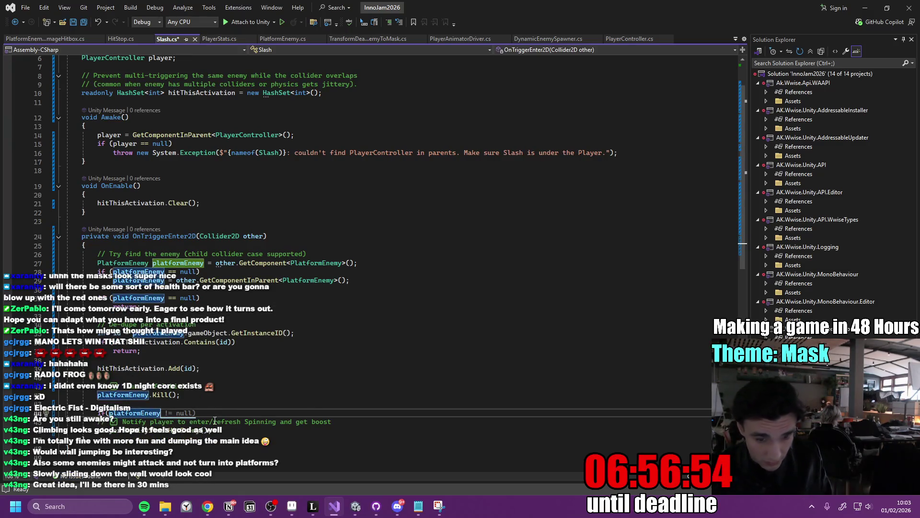
{"action": "type", "text": ".is"}
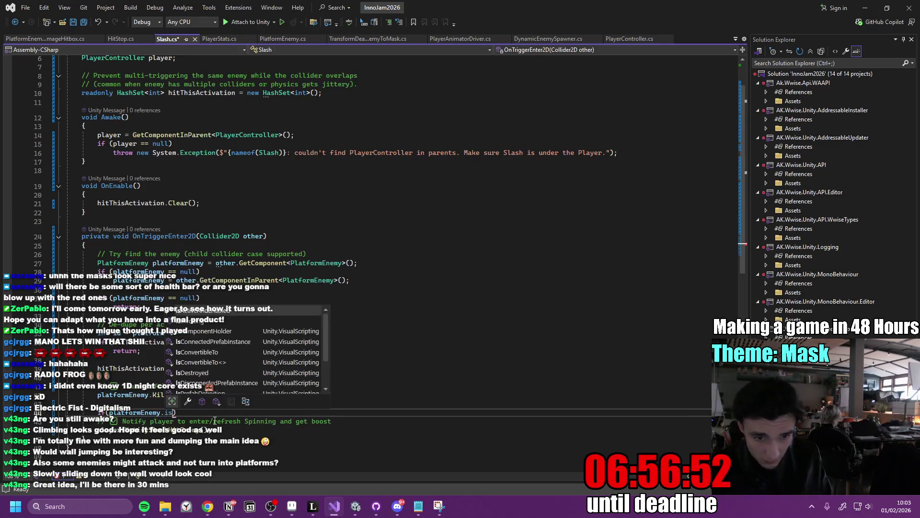
{"action": "key", "text": "BackSpace"}
{"action": "type", "text": "!= null"}
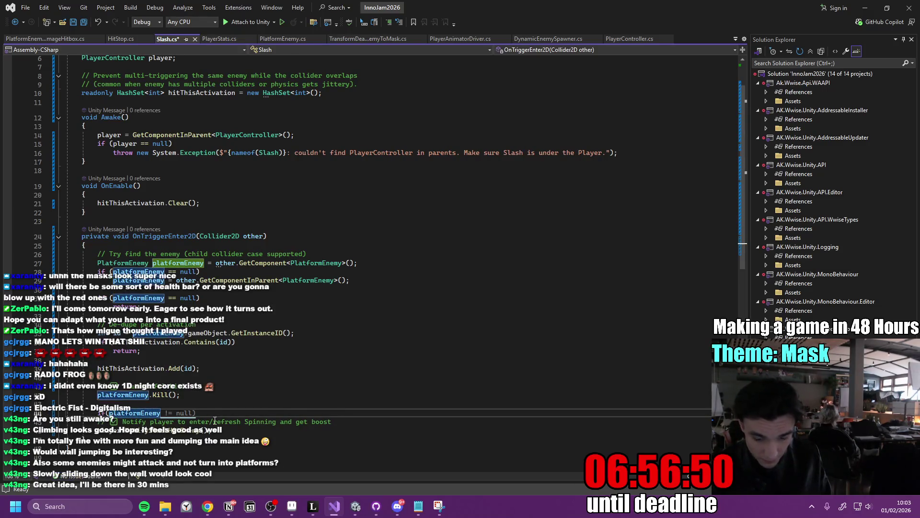
{"action": "type", "text": "d"}
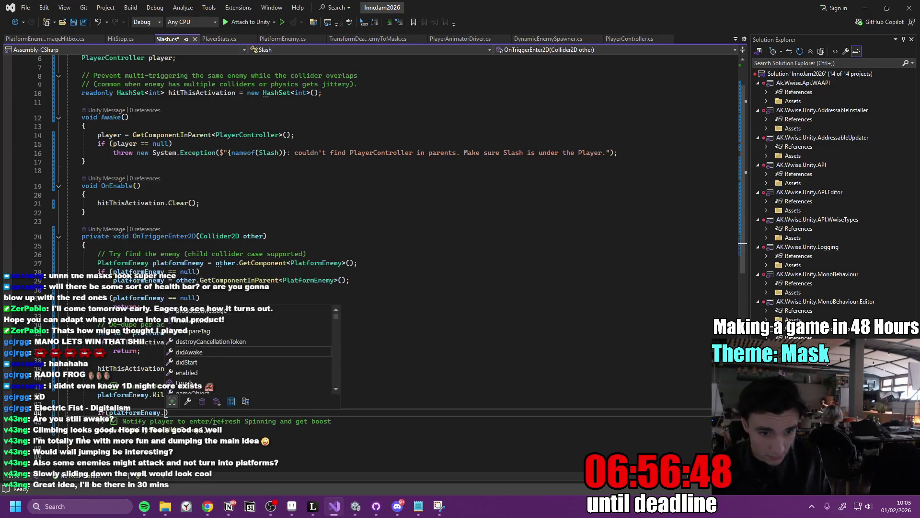
{"action": "key", "text": "Escape"}
{"action": "left_click", "coordinate": [158, 394], "text": "ctrl"}
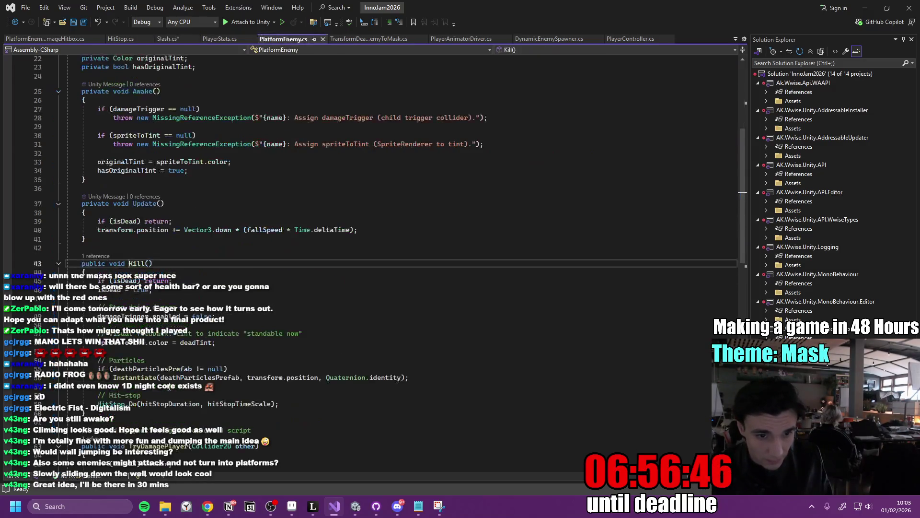
{"action": "left_click", "coordinate": [205, 287]}
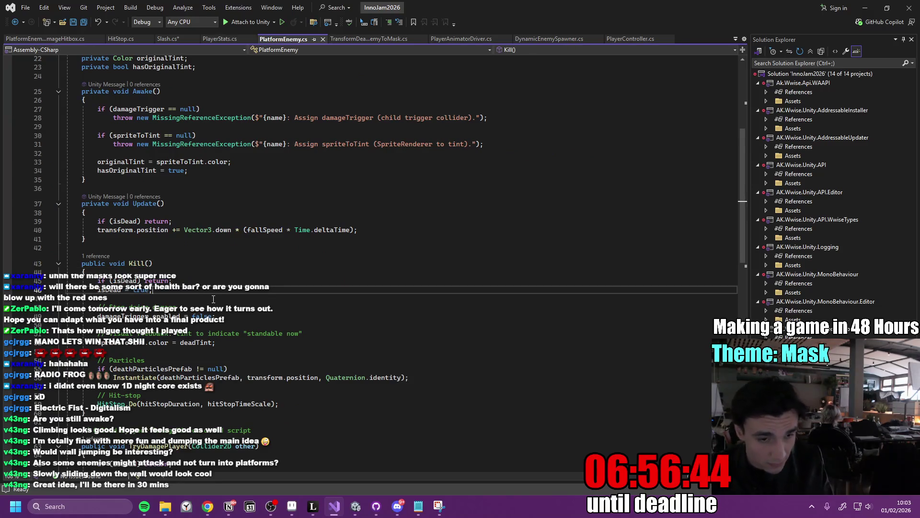
{"action": "left_click", "coordinate": [14, 22]}
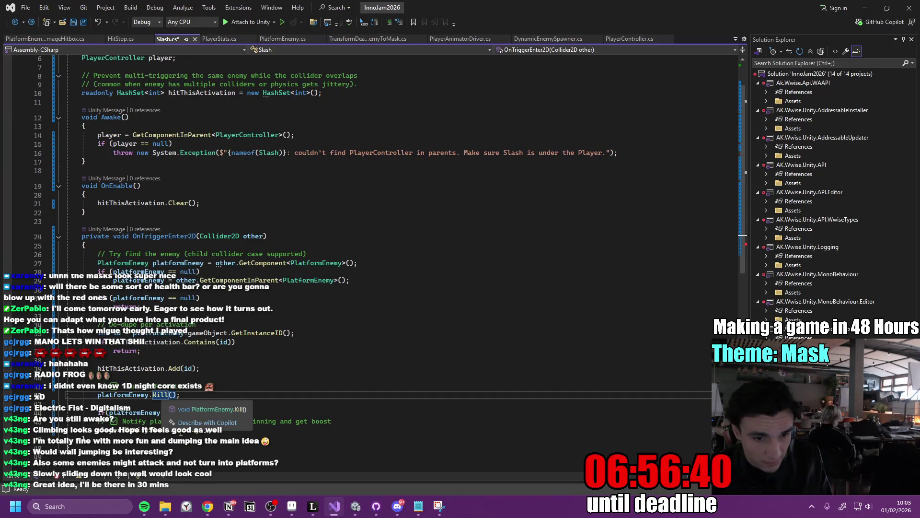
{"action": "left_click", "coordinate": [166, 412]}
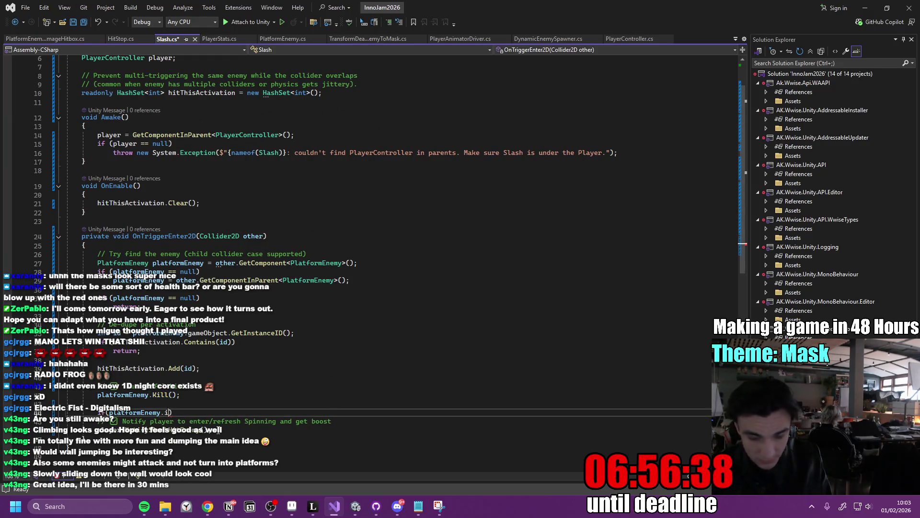
Complete the condition as 'if (!platformEnemy.isDead)' with a new line beneath it.
{"action": "type", "text": "sDead"}
{"action": "key", "text": "Tab"}
{"action": "left_click", "coordinate": [109, 413]}
{"action": "type", "text": "!"}
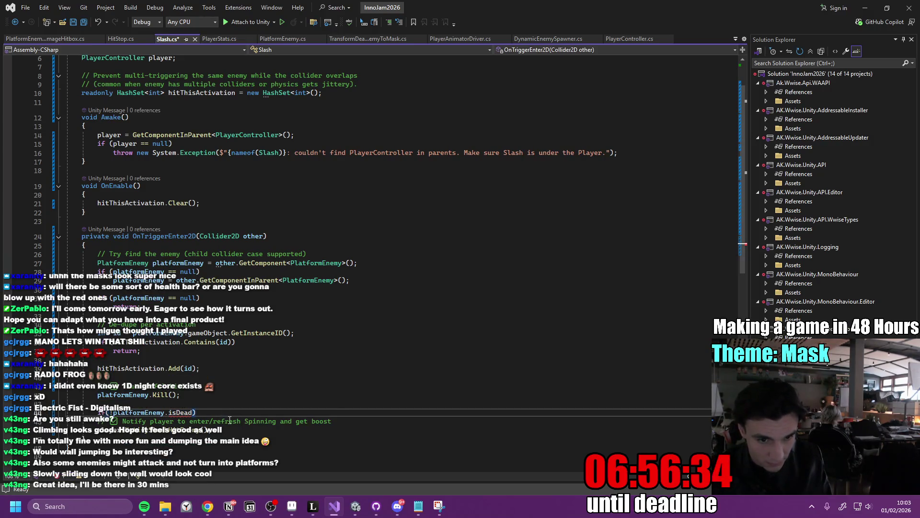
{"action": "key", "text": "End"}
{"action": "type", "text": "{"}
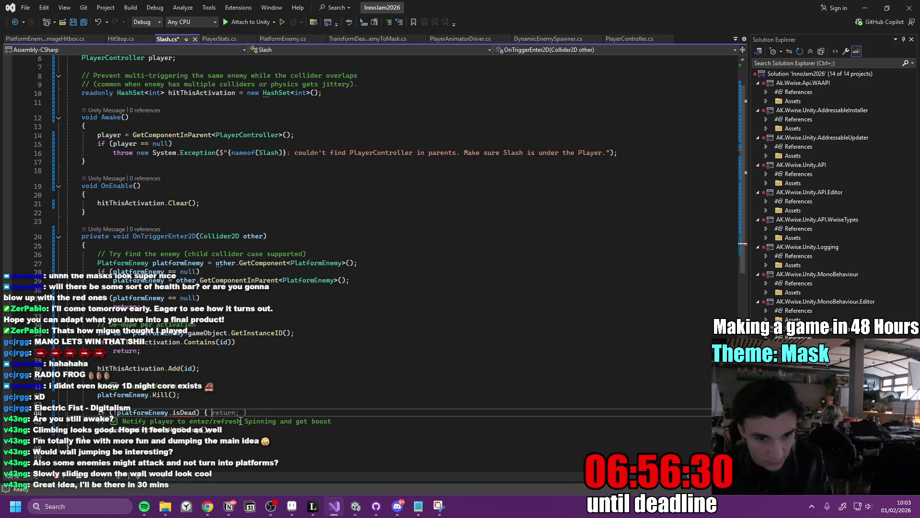
{"action": "key", "text": "BackSpace"}
{"action": "key", "text": "BackSpace"}
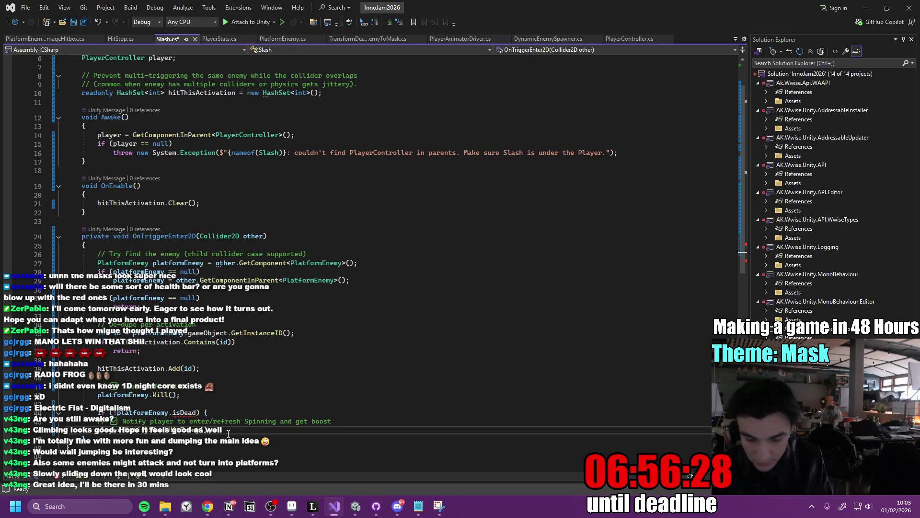
{"action": "key", "text": "Return"}
Change PlatformEnemy's isDead field from private to public and save both PlatformEnemy.cs and Slash.cs.
{"action": "scroll", "coordinate": [228, 433], "scroll_direction": "down", "scroll_amount": 3}
{"action": "double_click", "coordinate": [160, 369]}
{"action": "key", "text": "F12"}
{"action": "left_click", "coordinate": [101, 242], "text": "ctrl"}
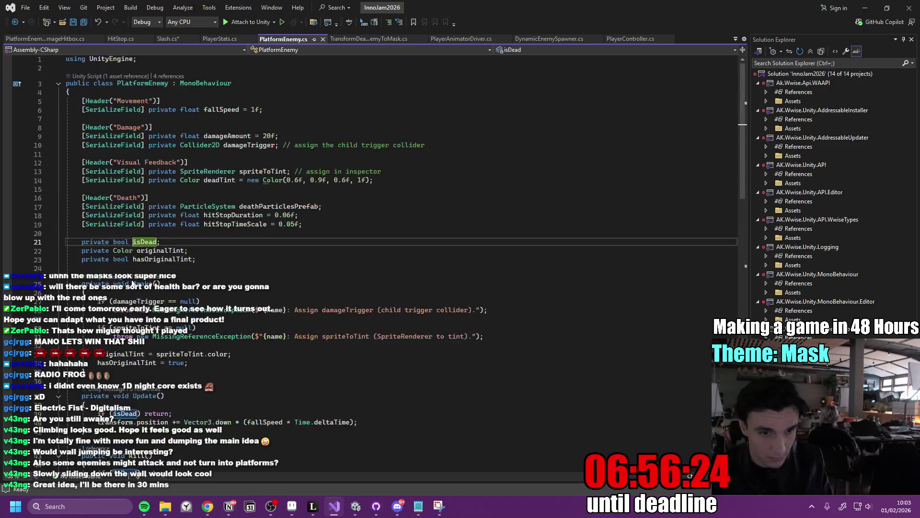
{"action": "double_click", "coordinate": [100, 242]}
{"action": "type", "text": "publ"}
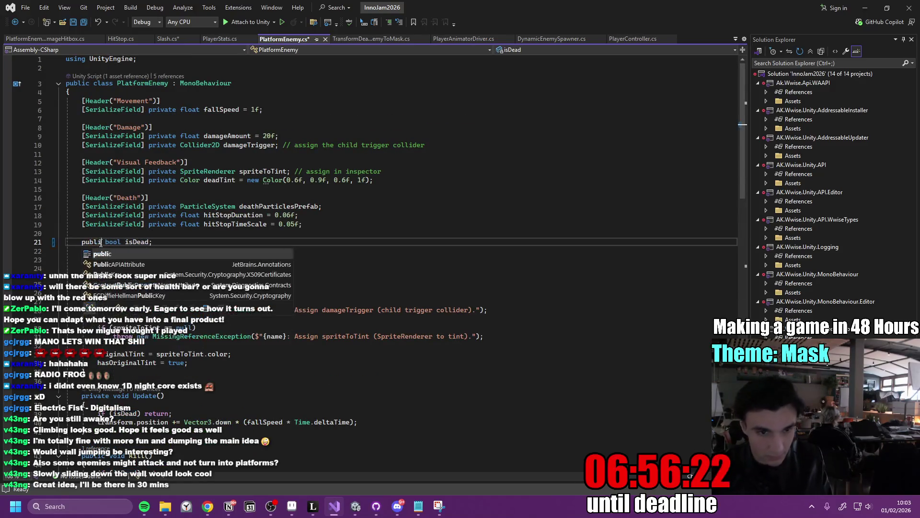
{"action": "type", "text": "ic"}
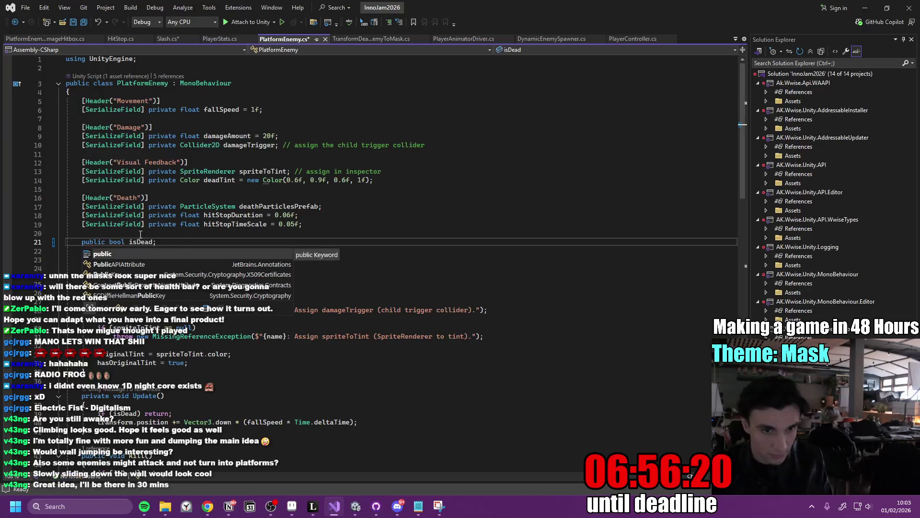
{"action": "left_click", "coordinate": [182, 237]}
{"action": "key", "text": "ctrl+s"}
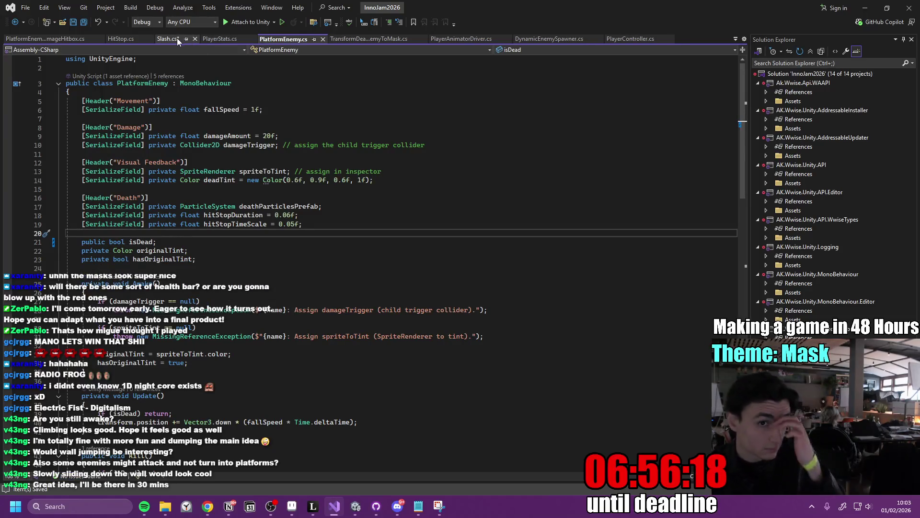
{"action": "left_click", "coordinate": [176, 39]}
{"action": "left_click", "coordinate": [269, 368]}
{"action": "key", "text": "ctrl+s"}
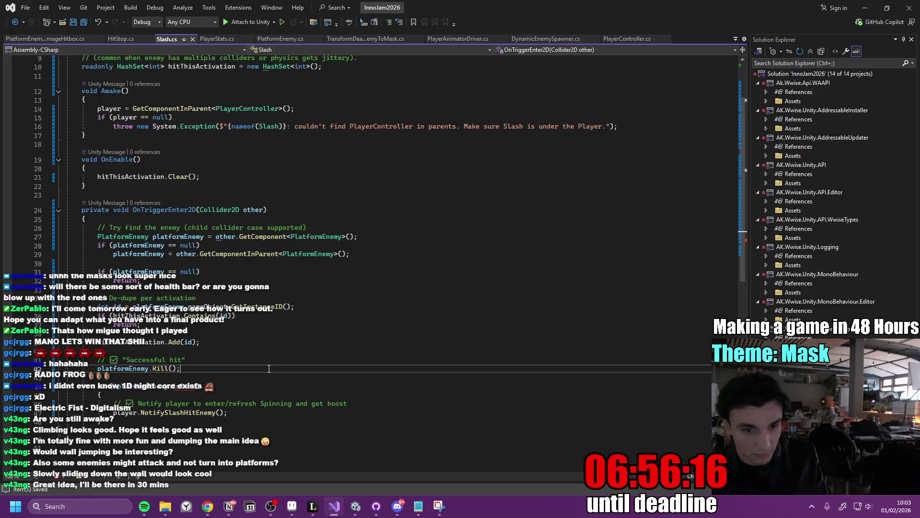
Look over the code after the Kill() line, then bring up the Inno Games Jam to-do page in Notion.
{"action": "left_click", "coordinate": [220, 380]}
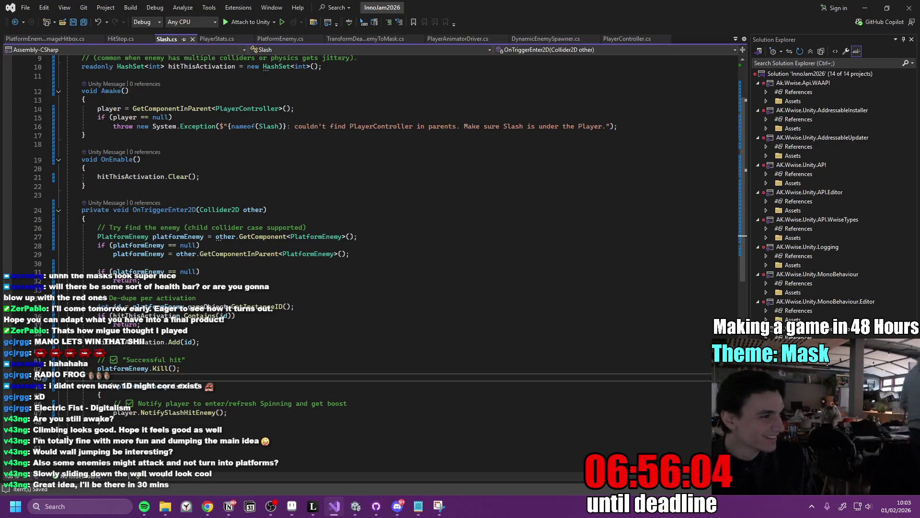
{"action": "scroll", "coordinate": [578, 338], "scroll_direction": "down", "scroll_amount": 3}
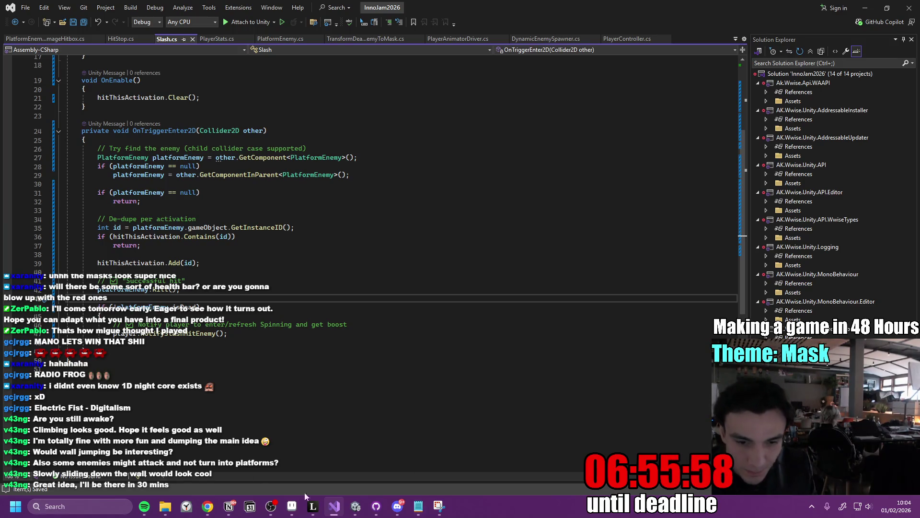
{"action": "mouse_move", "coordinate": [355, 505]}
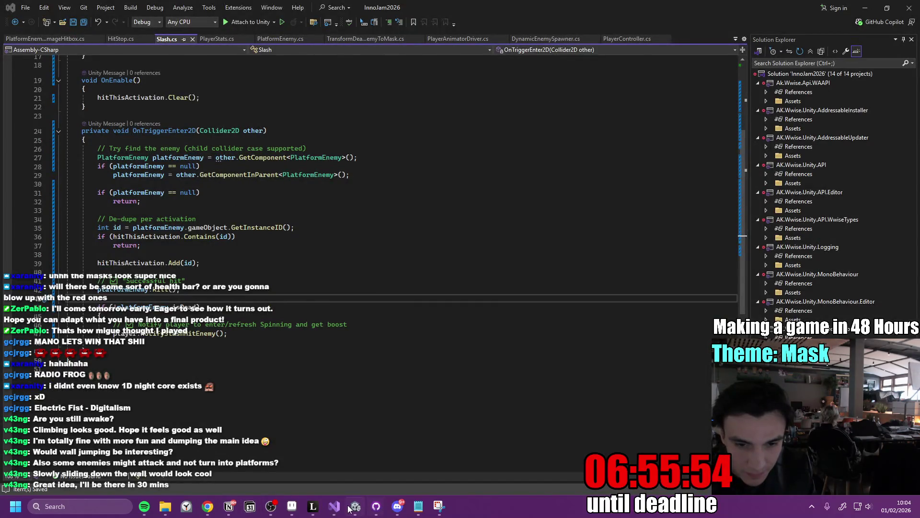
{"action": "left_click", "coordinate": [238, 505]}
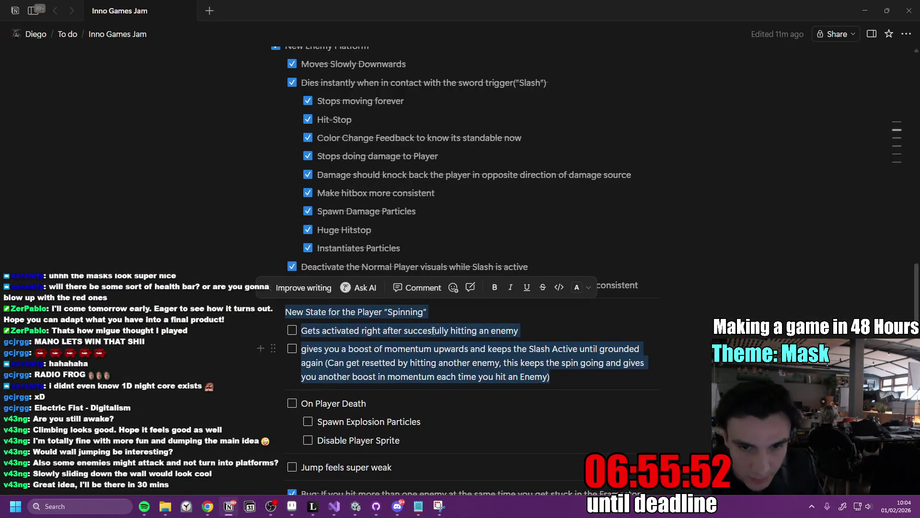
Tick the spin-activation and momentum-boost Spinning tasks, then return to Unity.
{"action": "left_click", "coordinate": [545, 339]}
{"action": "left_click", "coordinate": [292, 330]}
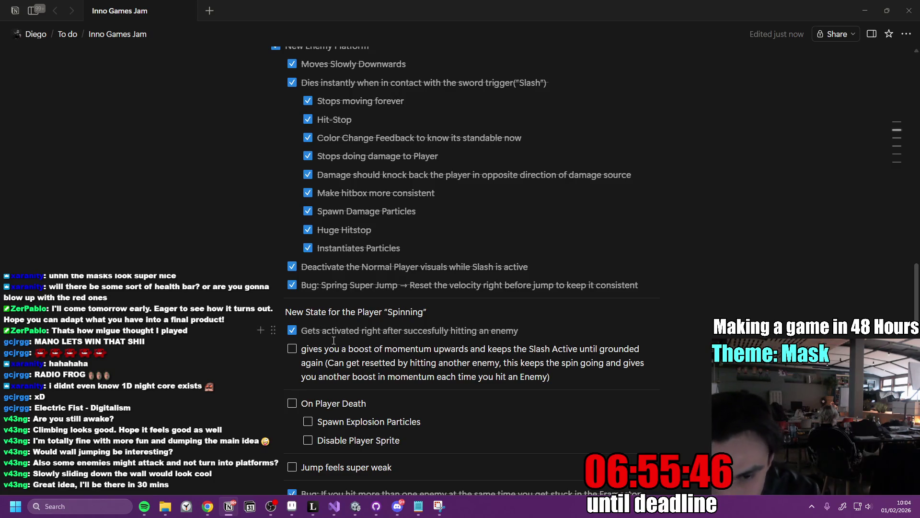
{"action": "left_click", "coordinate": [291, 349]}
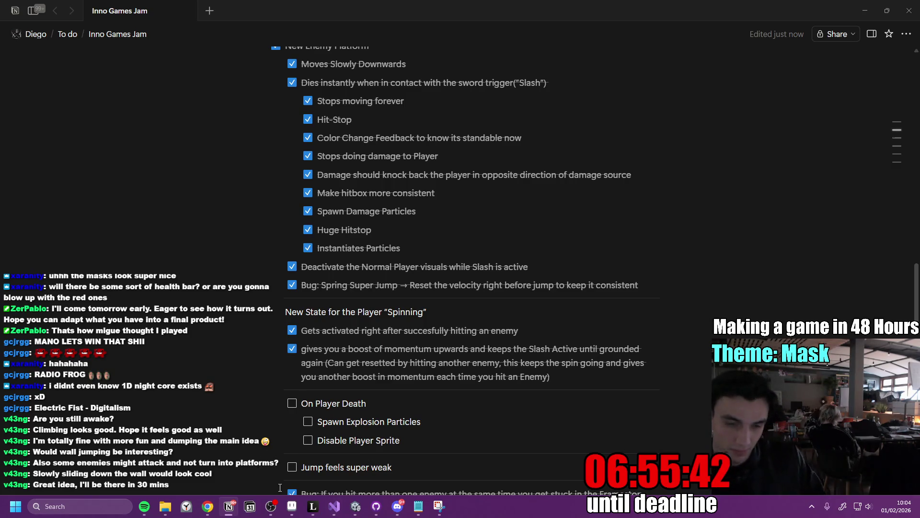
{"action": "mouse_move", "coordinate": [271, 509]}
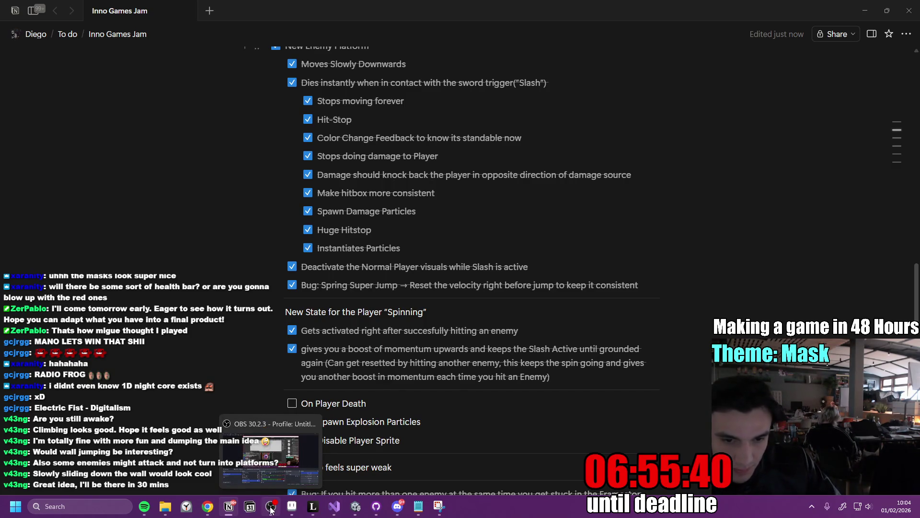
{"action": "left_click", "coordinate": [363, 511]}
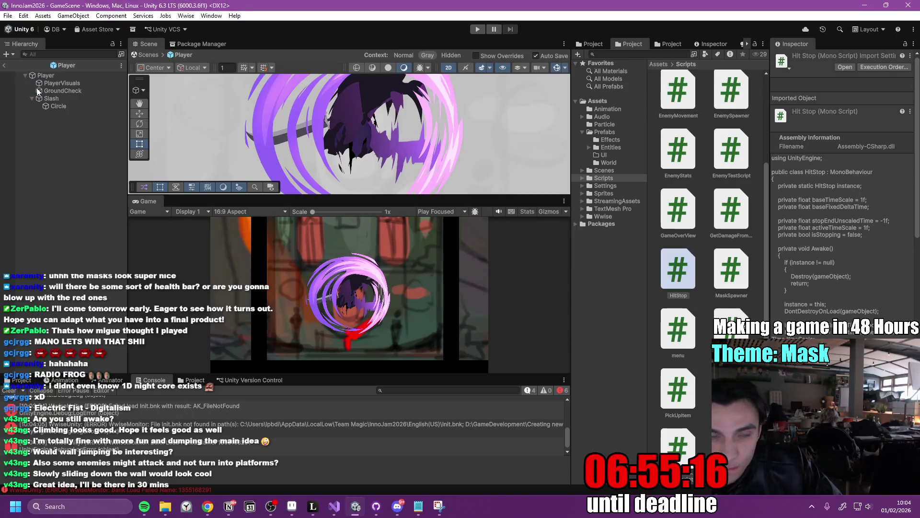
Inspect the Player prefab's Slash, Circle swoosh sprite and GroundCheck objects, framing them in the scene view.
{"action": "left_click", "coordinate": [63, 99]}
{"action": "left_click", "coordinate": [67, 106]}
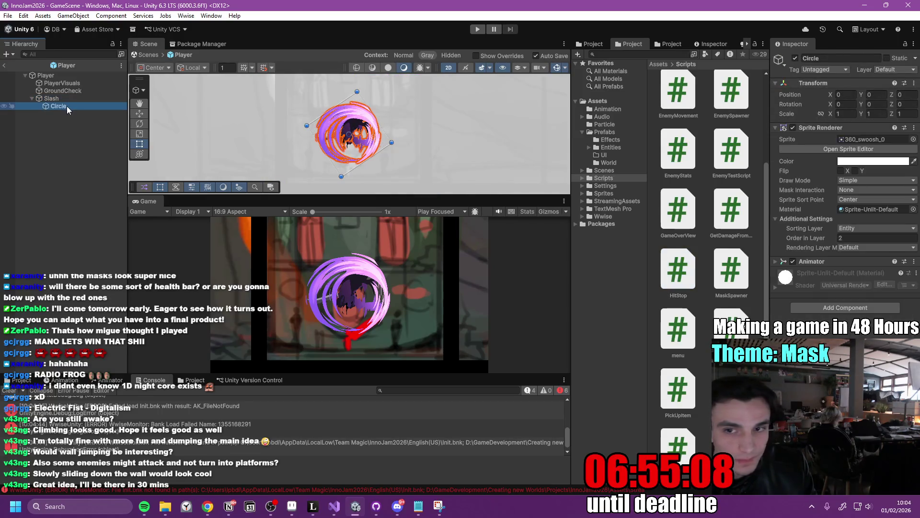
{"action": "key", "text": "f"}
{"action": "left_click", "coordinate": [65, 76]}
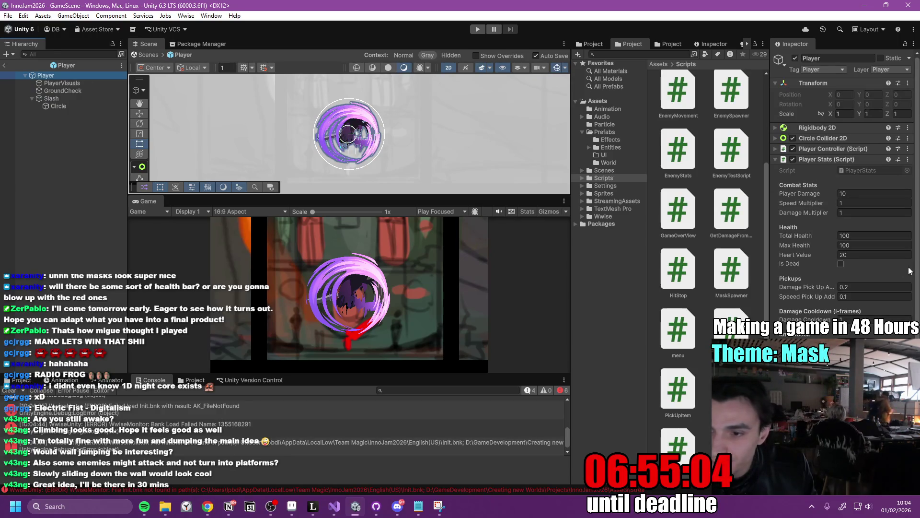
{"action": "left_click", "coordinate": [73, 90]}
{"action": "key", "text": "f"}
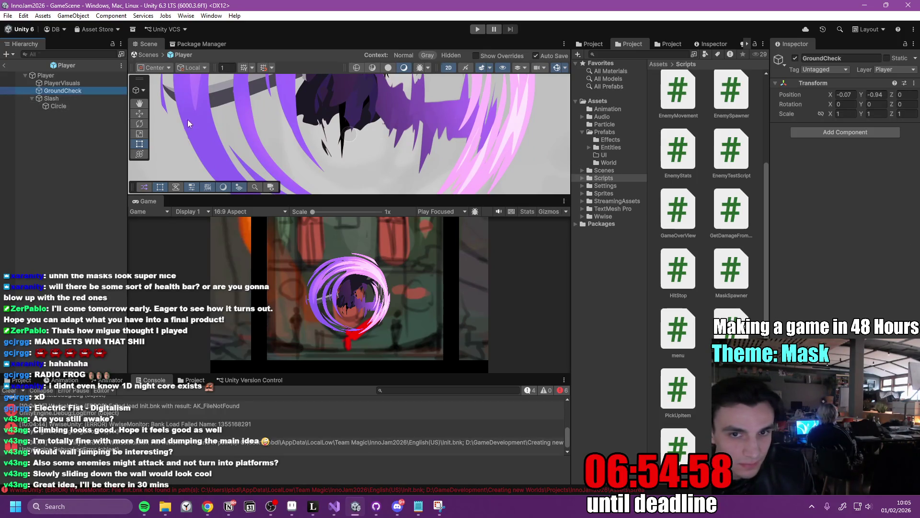
{"action": "left_click", "coordinate": [71, 76]}
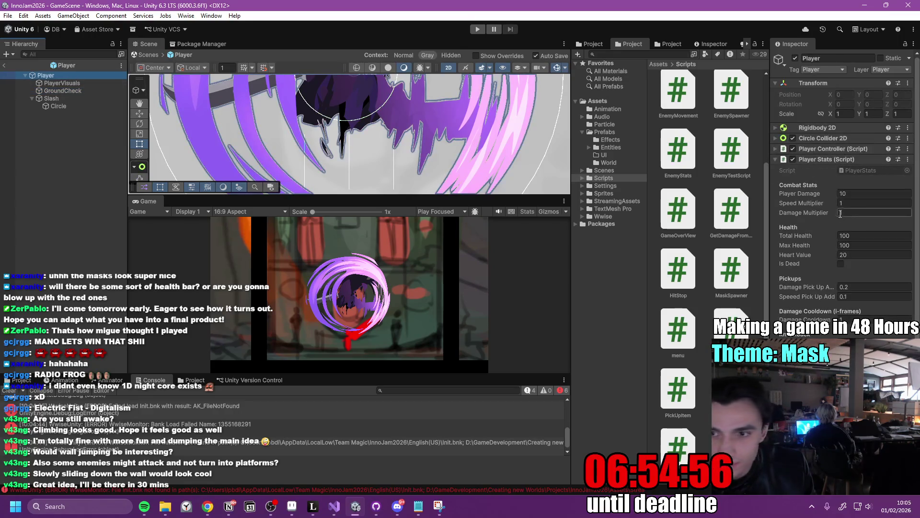
Review the Player Controller's Spinning State settings, then exit to GameScene and clear the console.
{"action": "scroll", "coordinate": [844, 215], "scroll_direction": "down", "scroll_amount": 1}
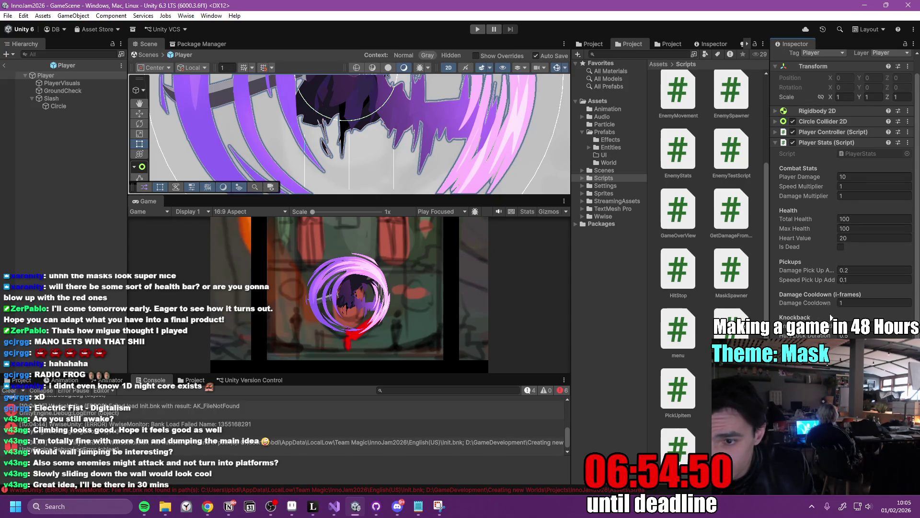
{"action": "left_click", "coordinate": [775, 131]}
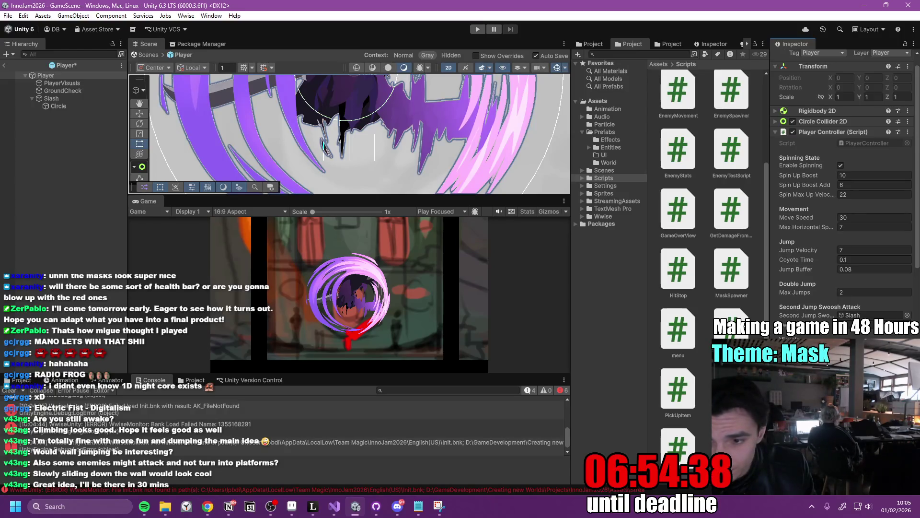
{"action": "left_click", "coordinate": [62, 90]}
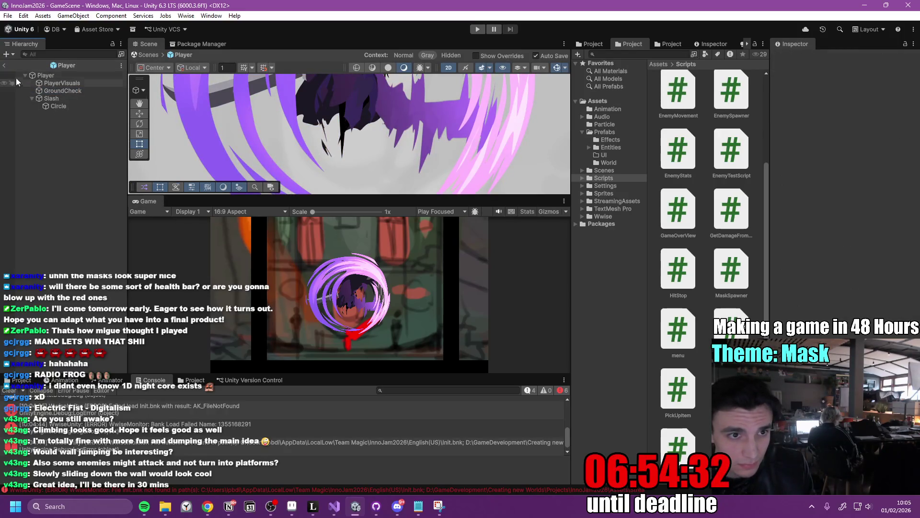
{"action": "left_click", "coordinate": [4, 66]}
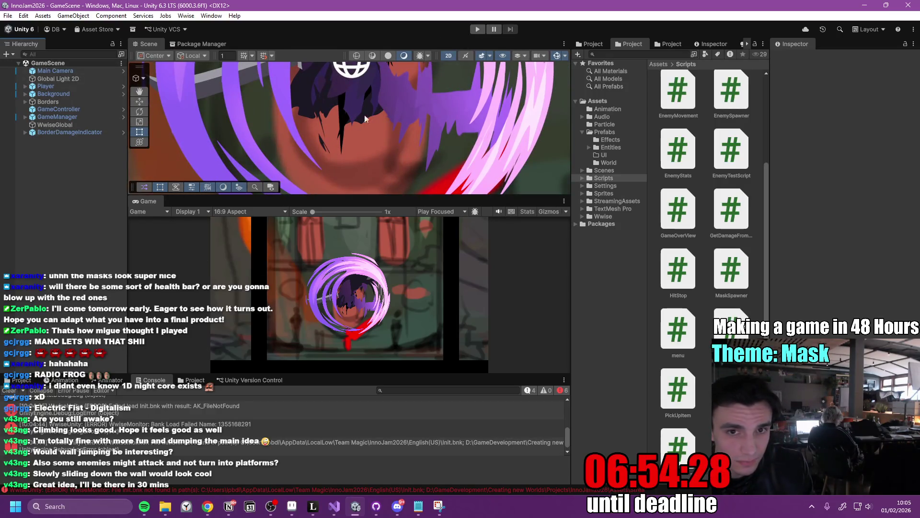
{"action": "left_click", "coordinate": [10, 391]}
Playtest the game's new spin attack among the platform enemies, then stop and go back to the Slash script.
{"action": "left_click", "coordinate": [477, 30]}
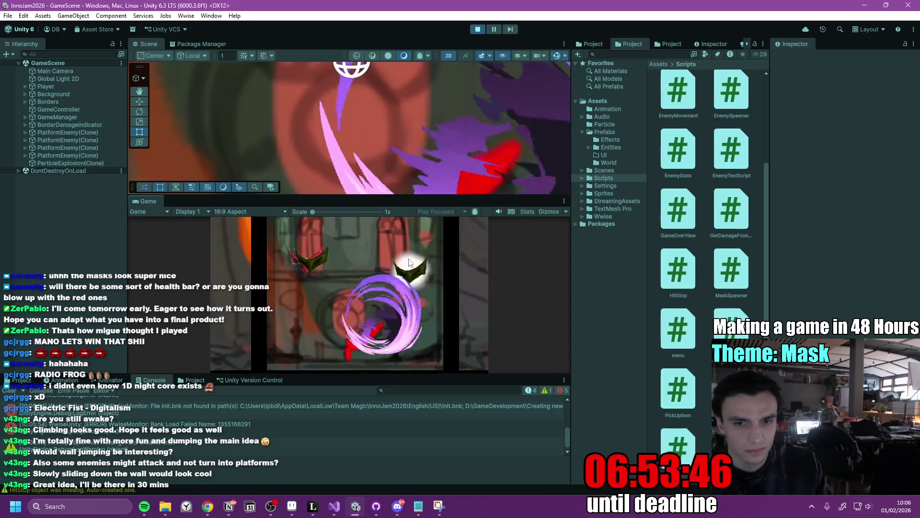
{"action": "left_click", "coordinate": [477, 29]}
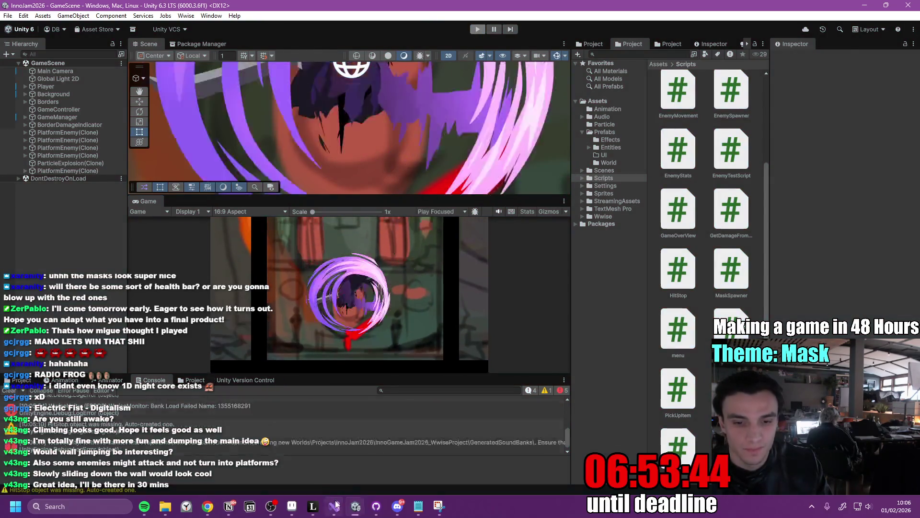
{"action": "key", "text": "alt+Tab"}
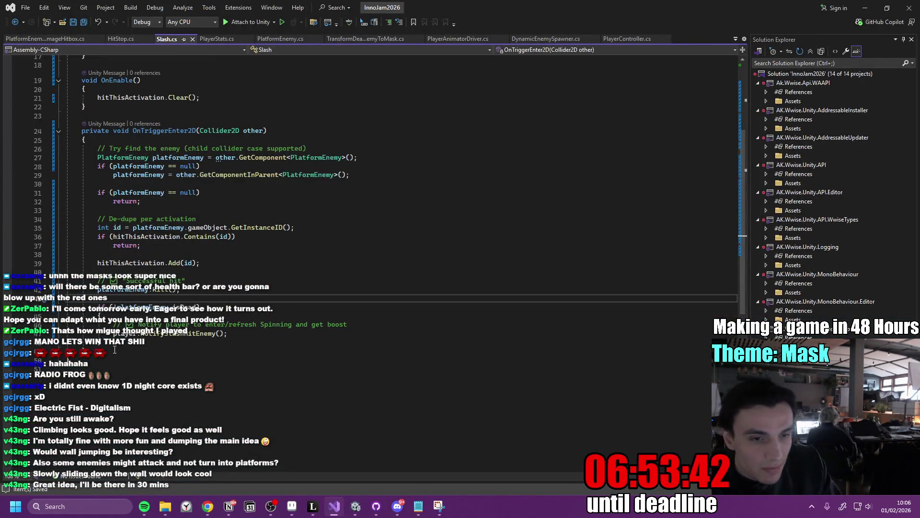
Move the notify-and-kill lines 44–47 to just after hitThisActivation.Add and save Slash.cs.
{"action": "left_click_drag", "start_coordinate": [98, 306], "coordinate": [111, 341]}
{"action": "key", "text": "Delete"}
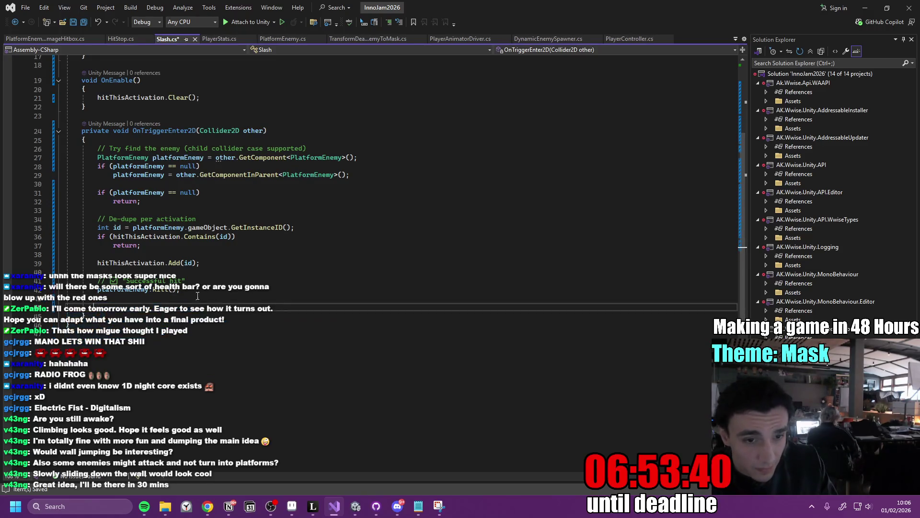
{"action": "left_click", "coordinate": [251, 266]}
{"action": "key", "text": "ctrl+v"}
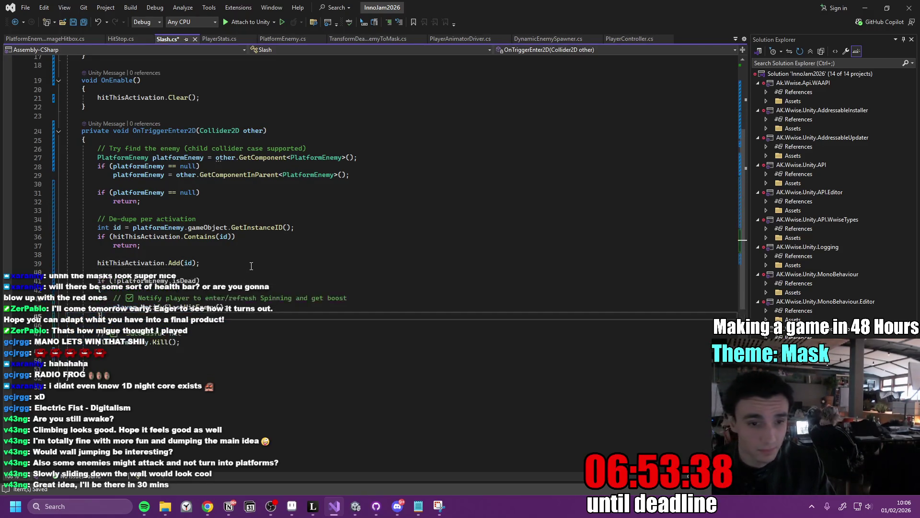
{"action": "key", "text": "ctrl+s"}
{"action": "left_click", "coordinate": [355, 505]}
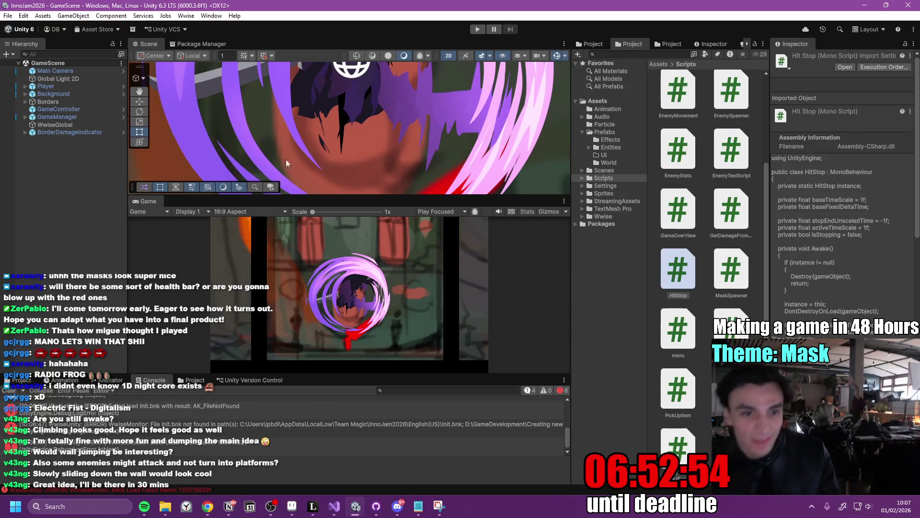
Maximize the Game view and enter Play mode with Ctrl+P.
{"action": "double_click", "coordinate": [153, 202]}
{"action": "key", "text": "ctrl+p"}
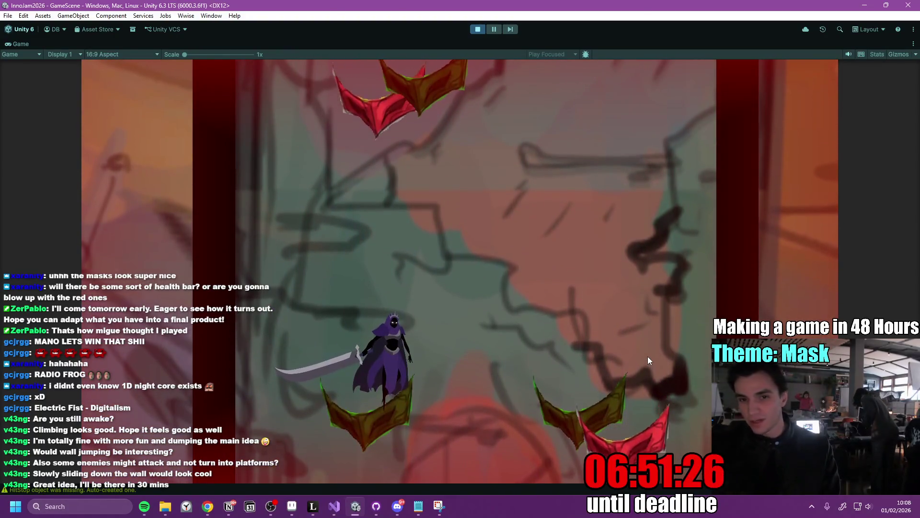
Climb the level by jumping between masks and spin-slashing past them.
{"action": "key", "text": "space"}
{"action": "left_click", "coordinate": [647, 356]}
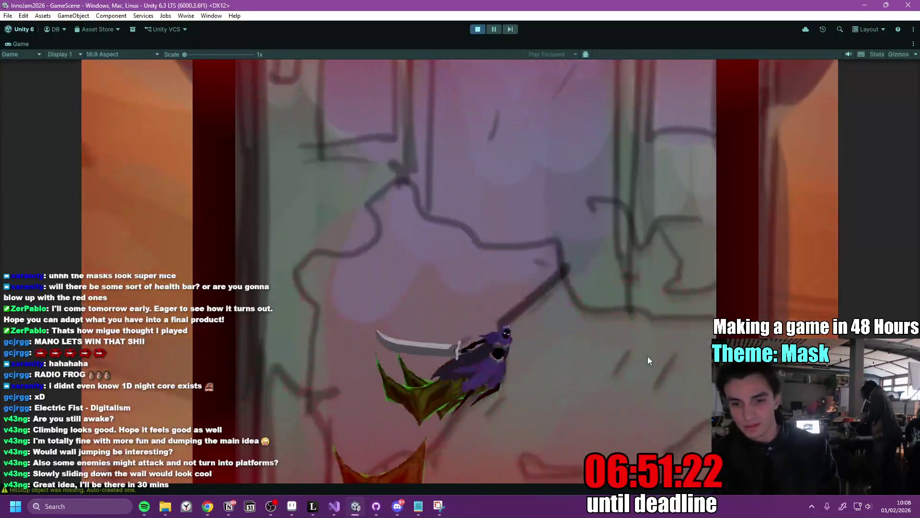
{"action": "key", "text": "space"}
{"action": "left_click", "coordinate": [648, 356]}
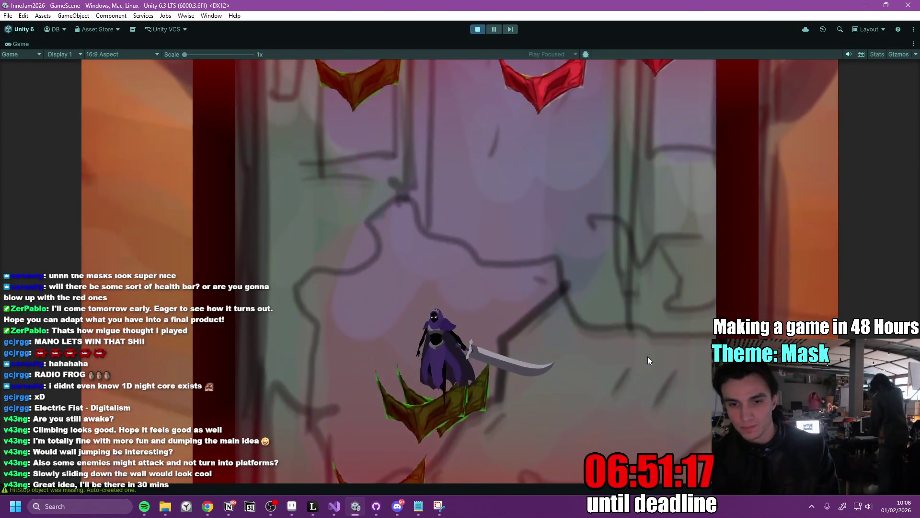
{"action": "left_click", "coordinate": [648, 356]}
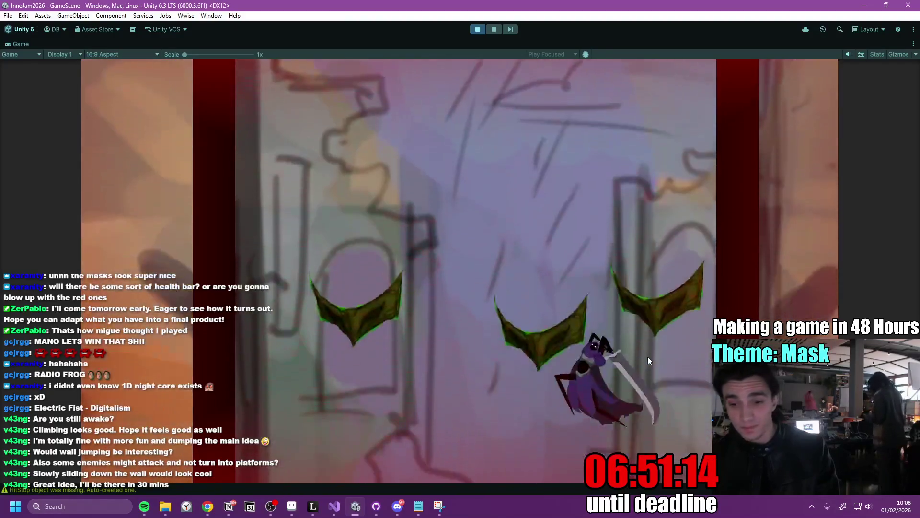
{"action": "left_click", "coordinate": [647, 355]}
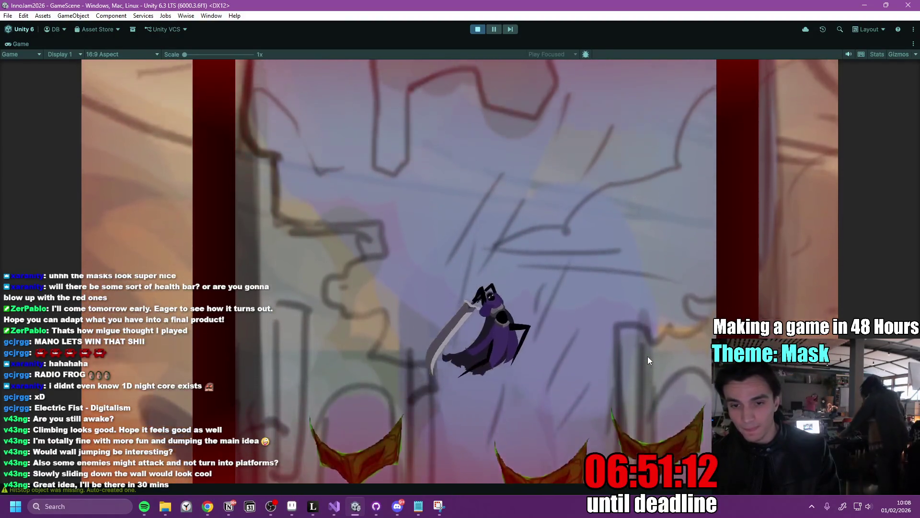
{"action": "left_click", "coordinate": [648, 356]}
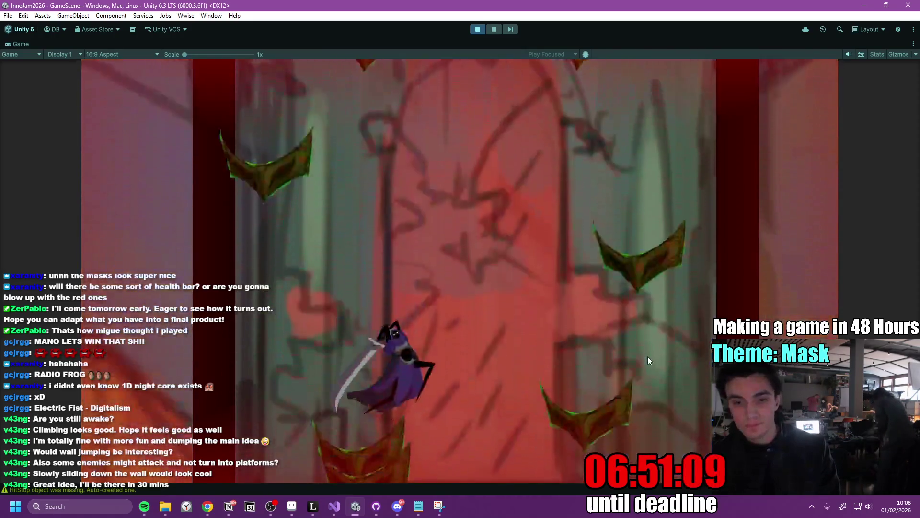
{"action": "left_click", "coordinate": [648, 355]}
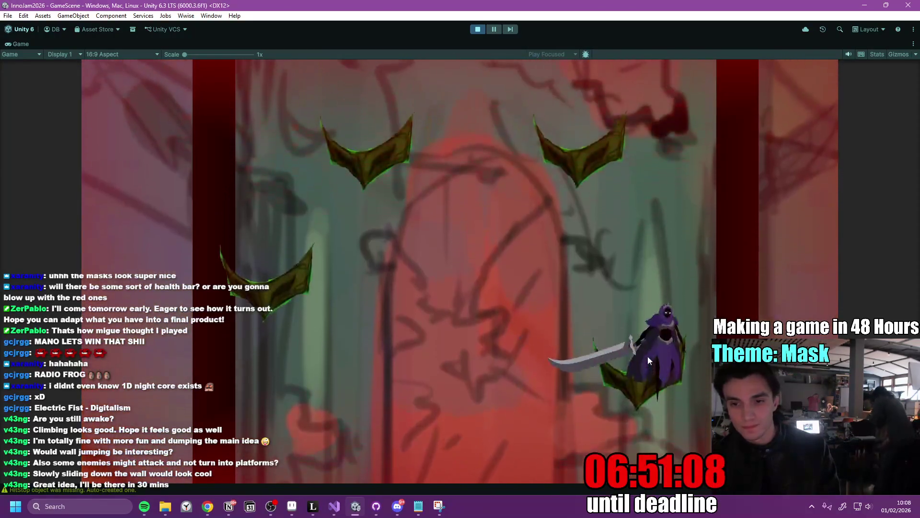
{"action": "left_click", "coordinate": [648, 356]}
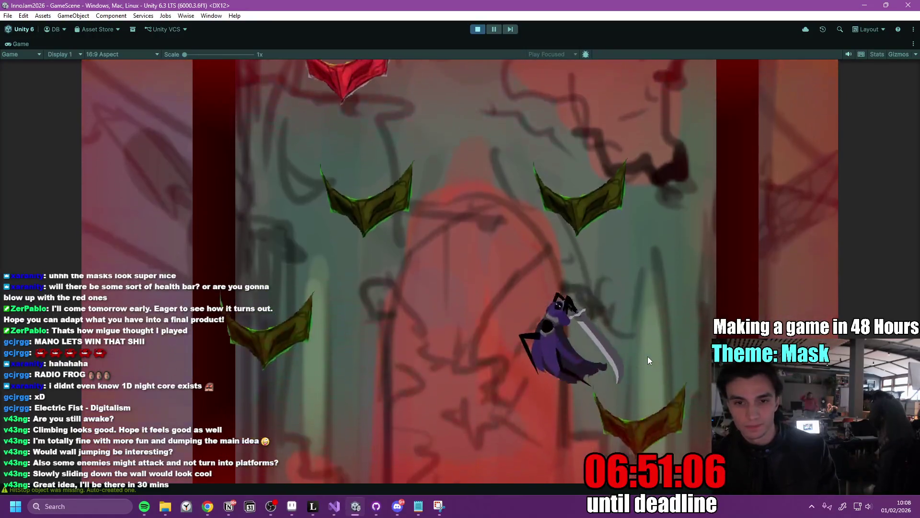
{"action": "left_click", "coordinate": [648, 356]}
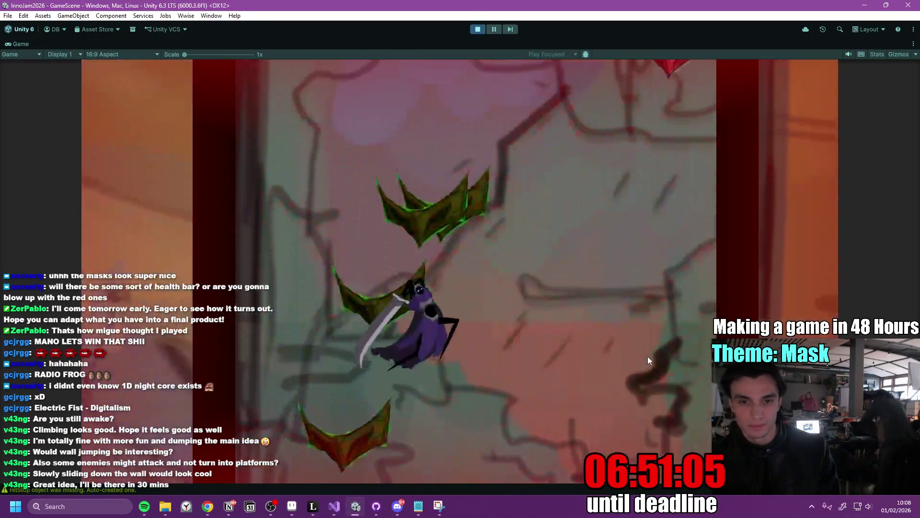
{"action": "left_click", "coordinate": [648, 356]}
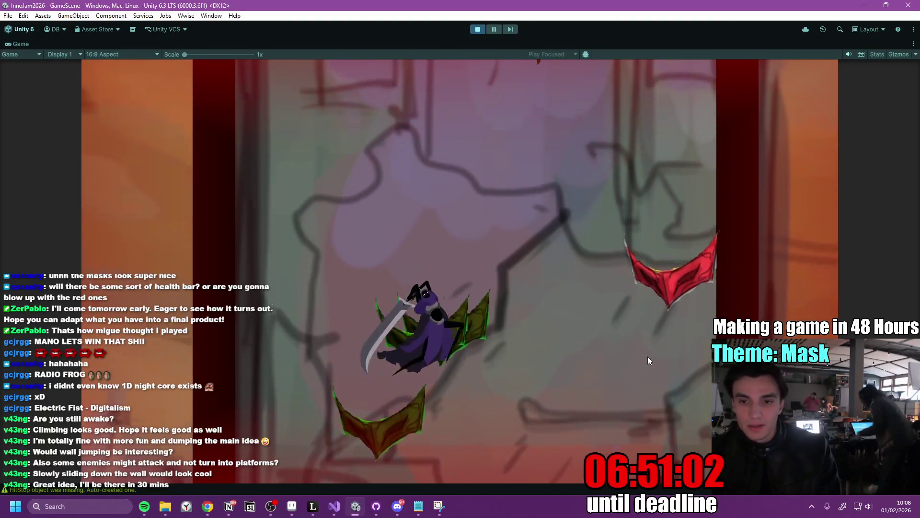
{"action": "left_click", "coordinate": [648, 355]}
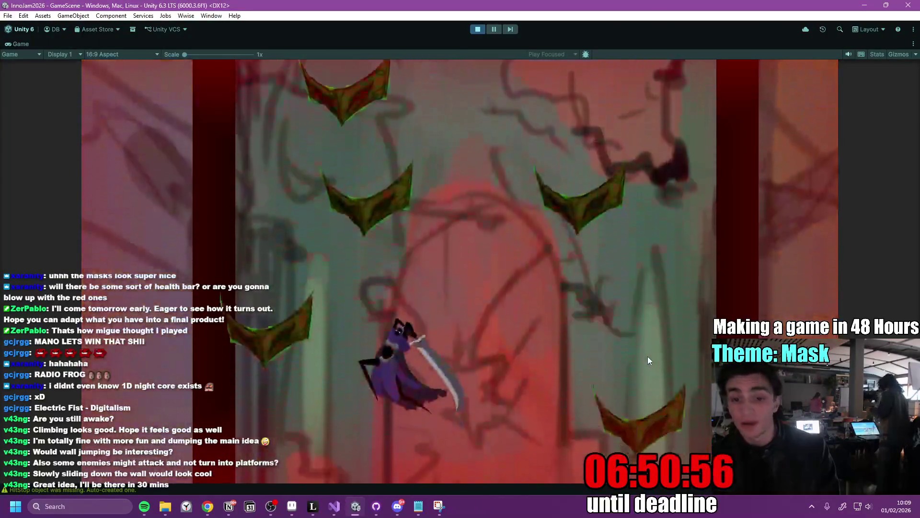
{"action": "left_click", "coordinate": [648, 356]}
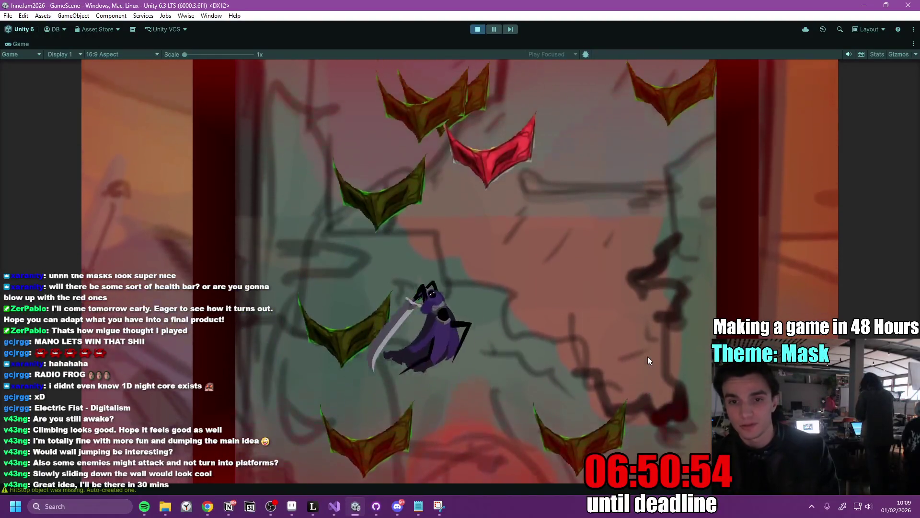
{"action": "left_click", "coordinate": [647, 356]}
{"action": "left_click", "coordinate": [647, 356]}
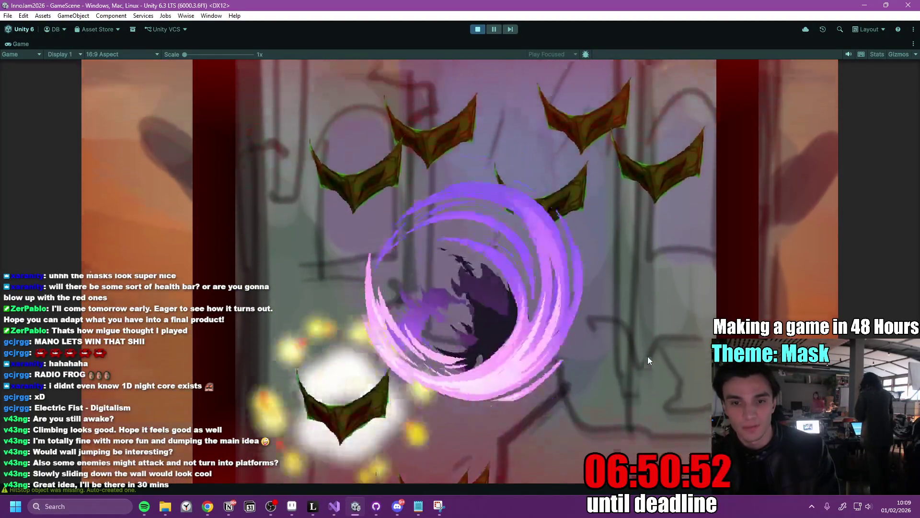
{"action": "left_click", "coordinate": [648, 356]}
{"action": "left_click", "coordinate": [648, 356]}
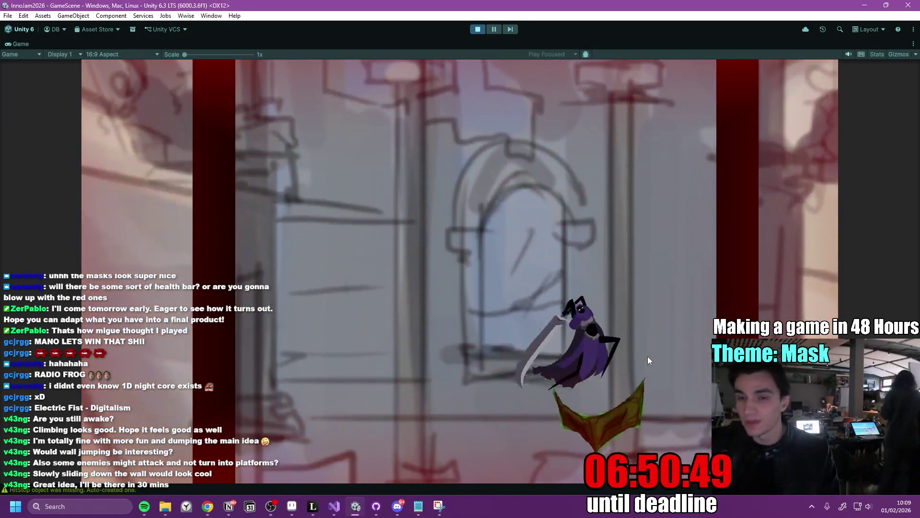
{"action": "left_click", "coordinate": [648, 355]}
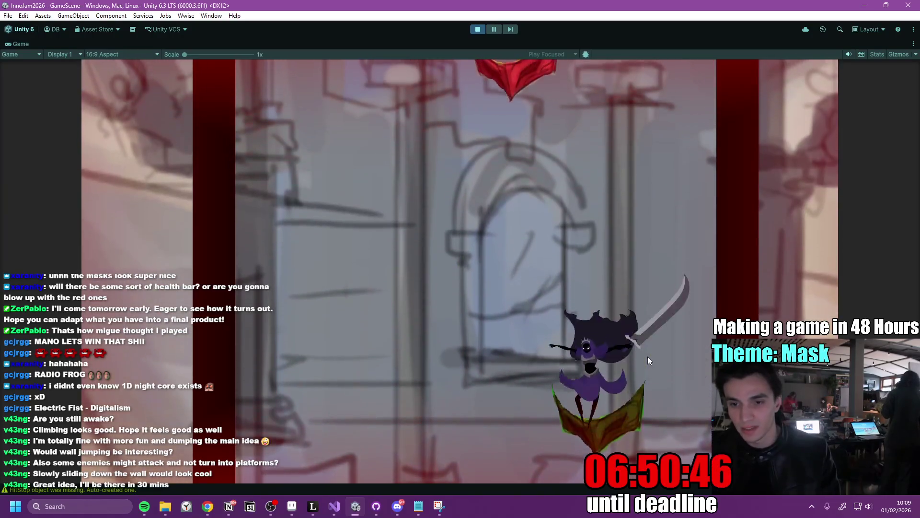
{"action": "left_click", "coordinate": [648, 356]}
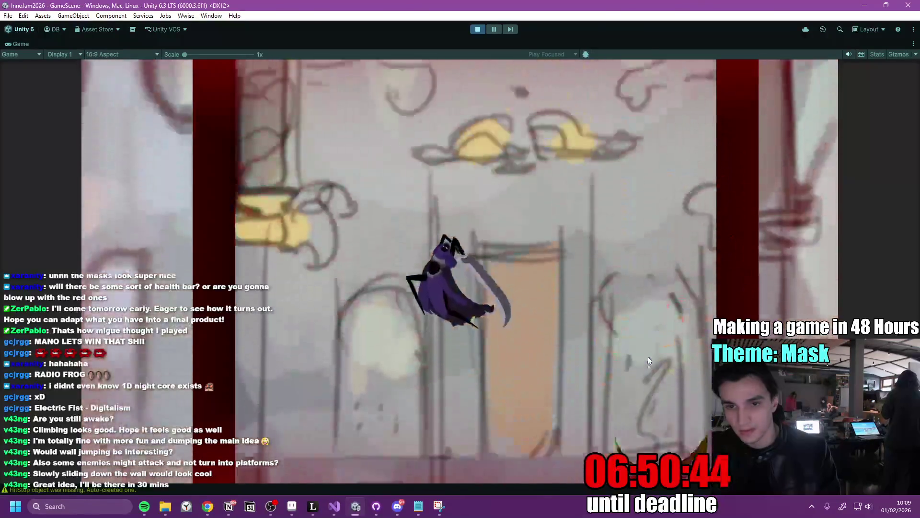
{"action": "key", "text": "d"}
{"action": "key", "text": "space"}
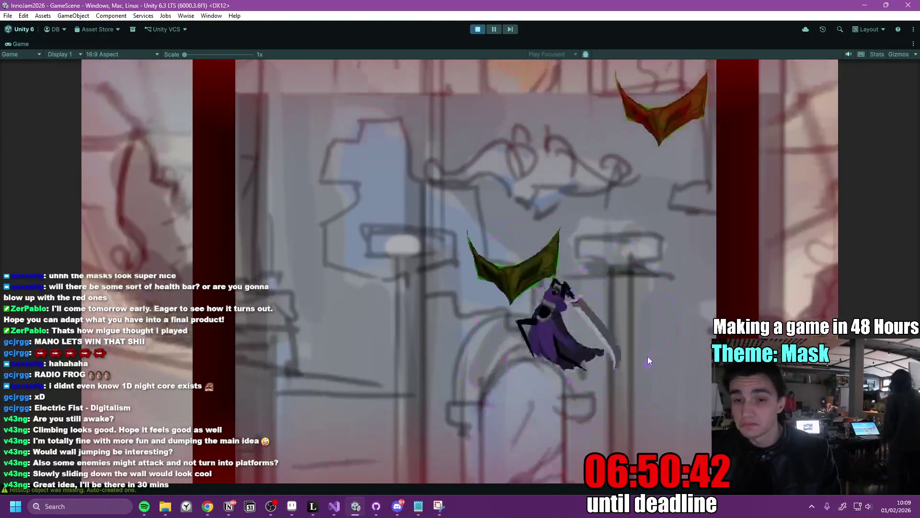
{"action": "left_click", "coordinate": [648, 355]}
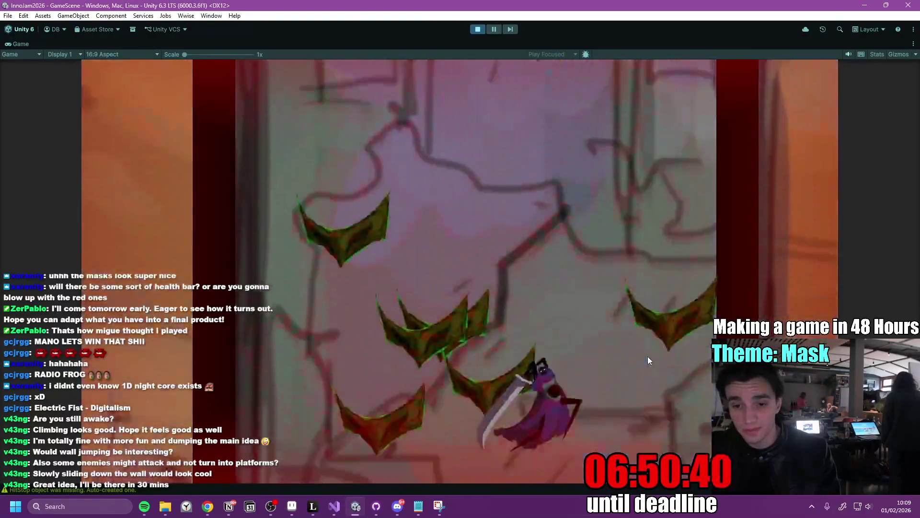
{"action": "key", "text": "a"}
{"action": "key", "text": "d"}
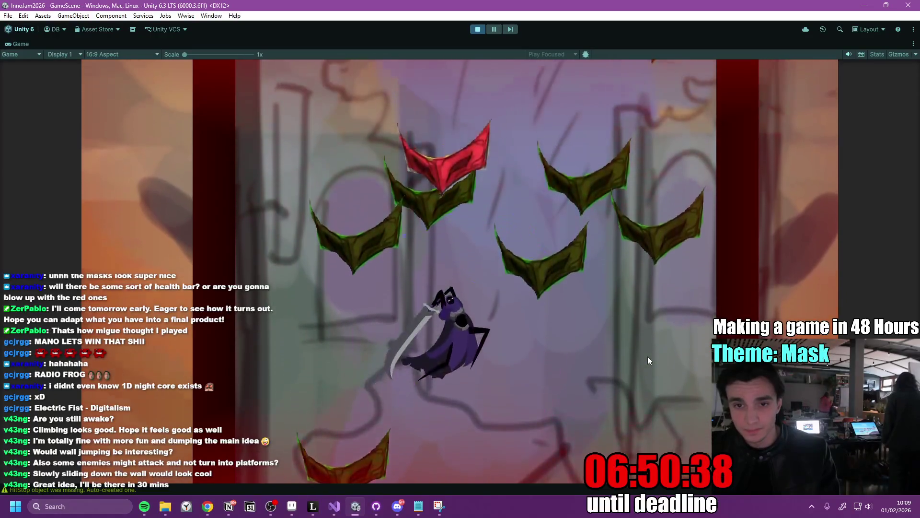
{"action": "left_click", "coordinate": [648, 356]}
{"action": "left_click", "coordinate": [648, 355]}
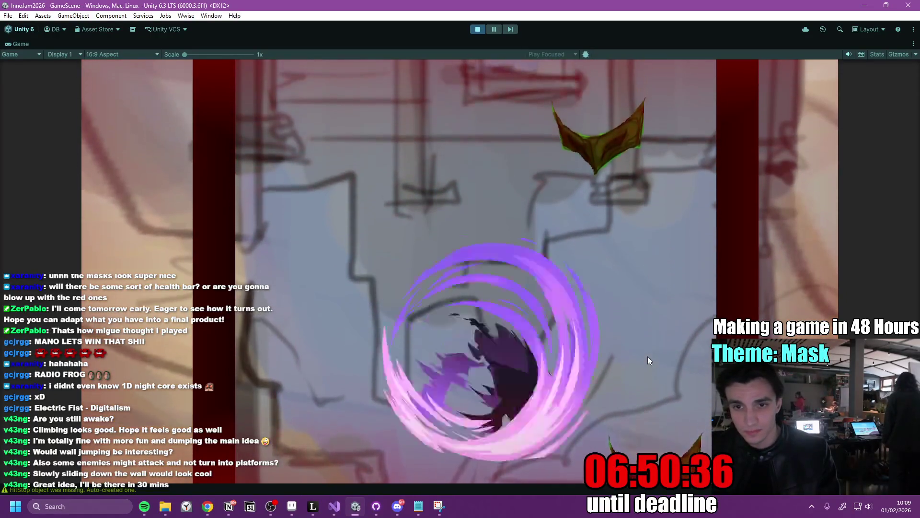
{"action": "key", "text": "a"}
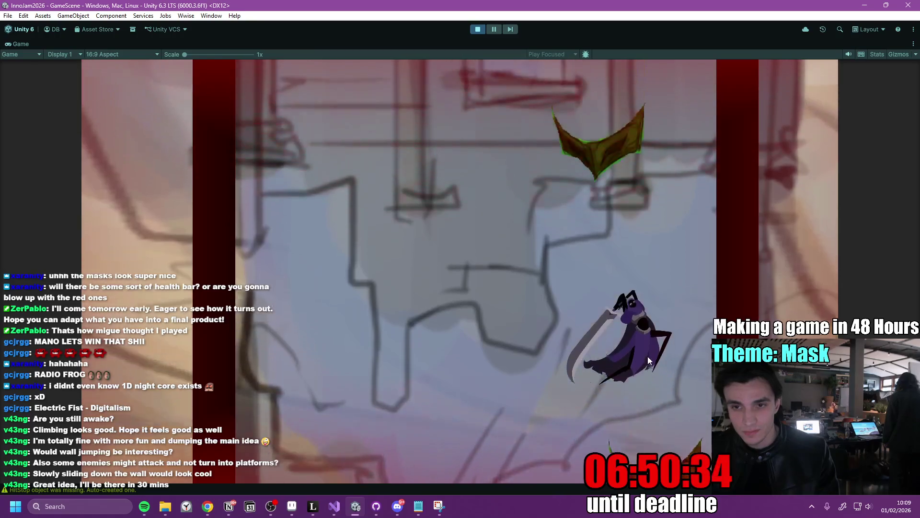
{"action": "left_click", "coordinate": [648, 355]}
{"action": "key", "text": "d"}
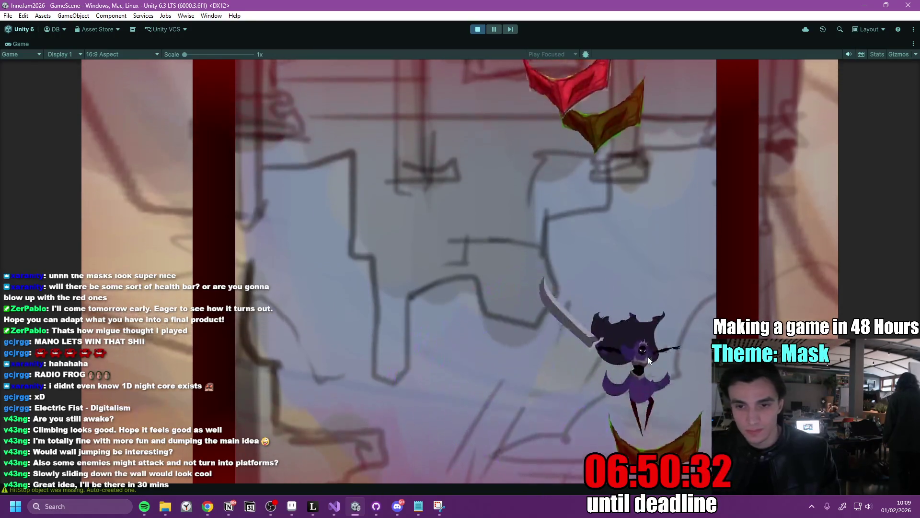
{"action": "left_click", "coordinate": [648, 356]}
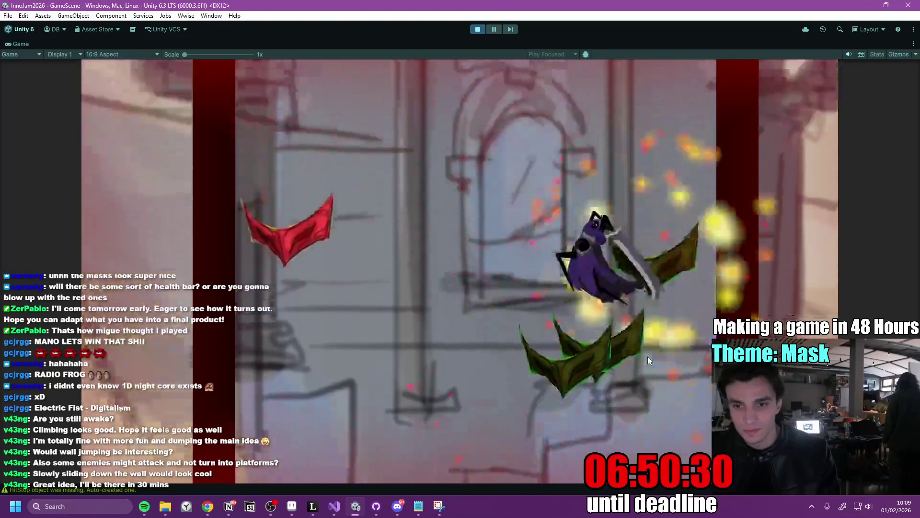
{"action": "key", "text": "a"}
{"action": "key", "text": "space"}
{"action": "left_click", "coordinate": [648, 356]}
{"action": "key", "text": "d"}
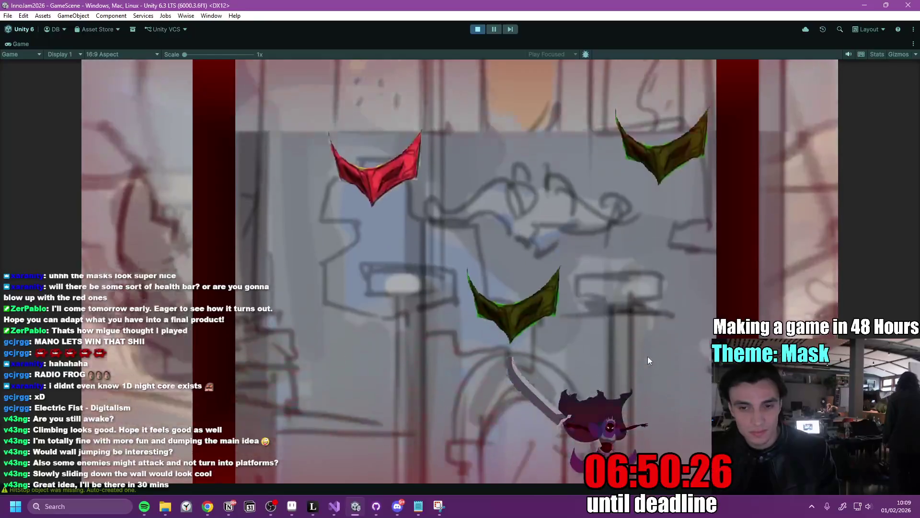
{"action": "key", "text": "a"}
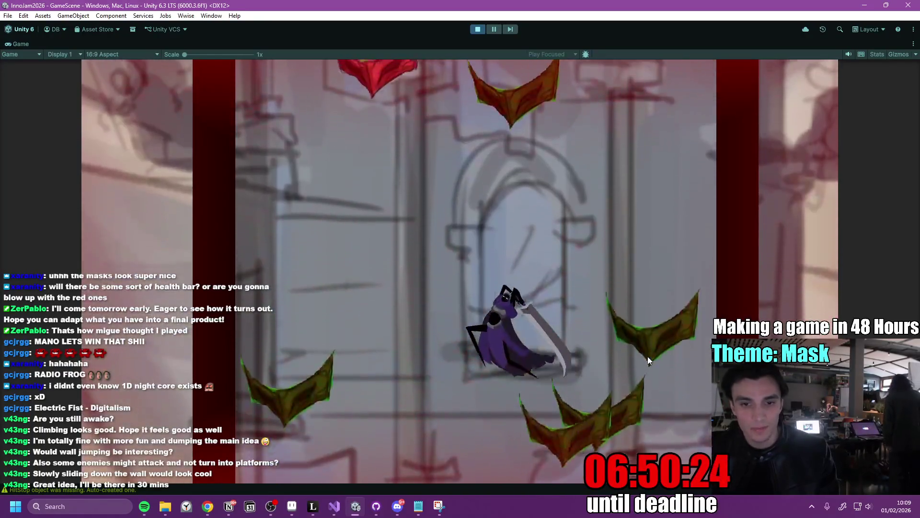
{"action": "left_click", "coordinate": [648, 356]}
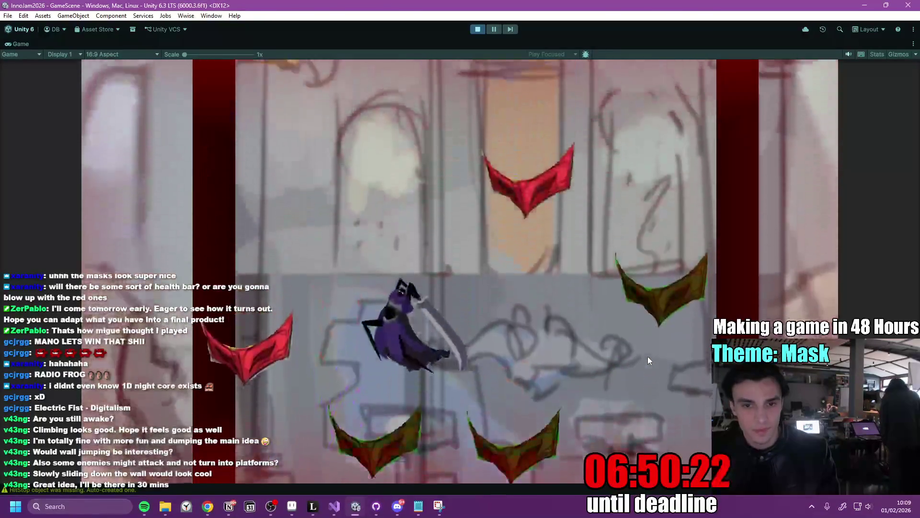
{"action": "left_click", "coordinate": [648, 356]}
{"action": "left_click", "coordinate": [648, 355]}
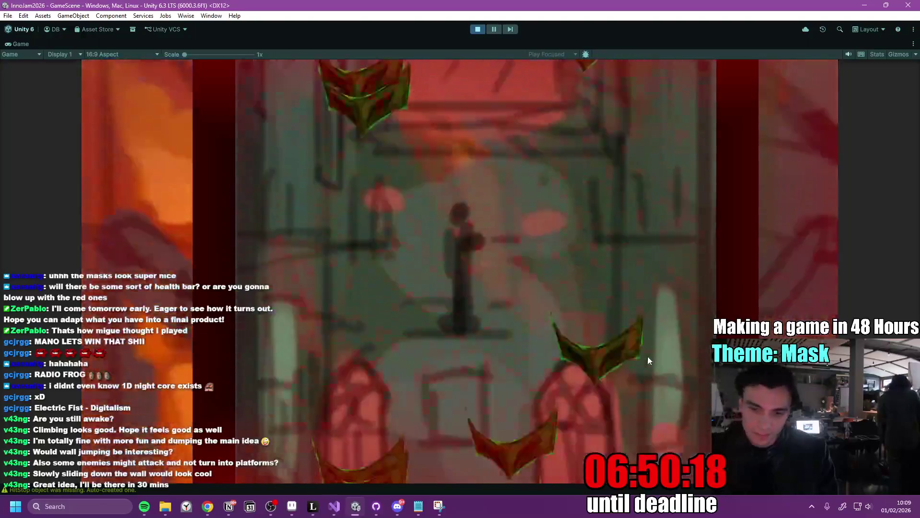
{"action": "left_click", "coordinate": [648, 355]}
{"action": "key", "text": "space"}
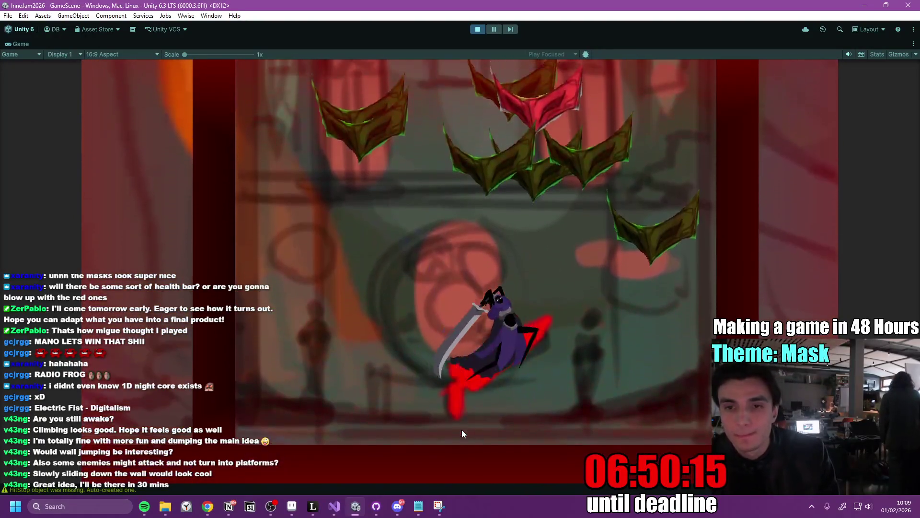
Chain spinning slashes through the cluster of mask enemies to rise higher.
{"action": "left_click", "coordinate": [461, 429]}
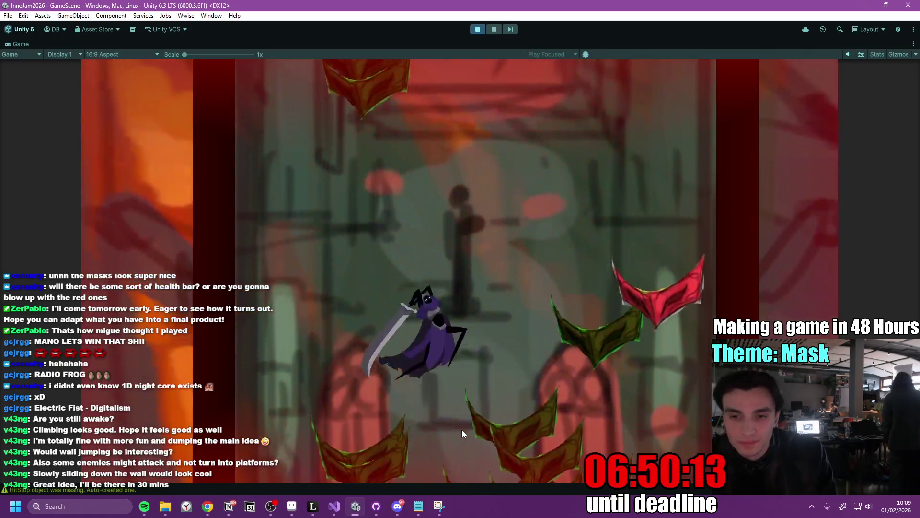
{"action": "left_click", "coordinate": [462, 429]}
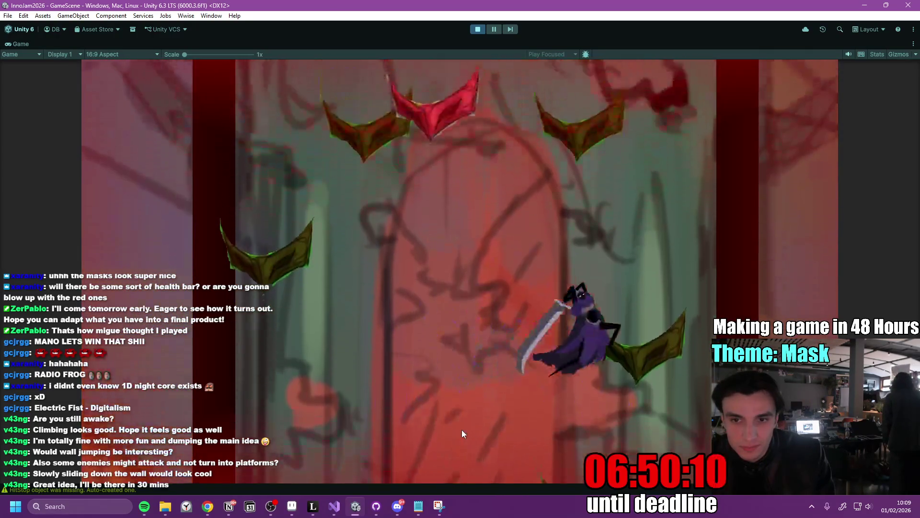
{"action": "left_click", "coordinate": [461, 429]}
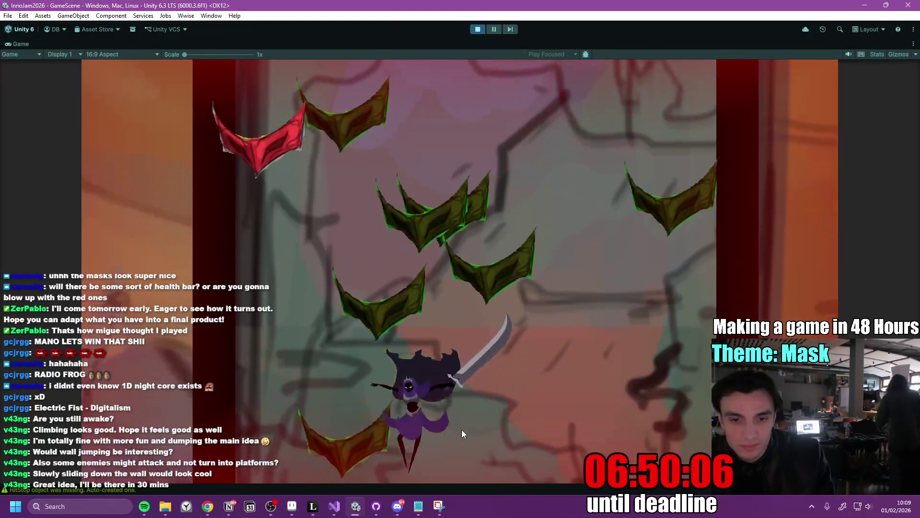
{"action": "left_click", "coordinate": [462, 429]}
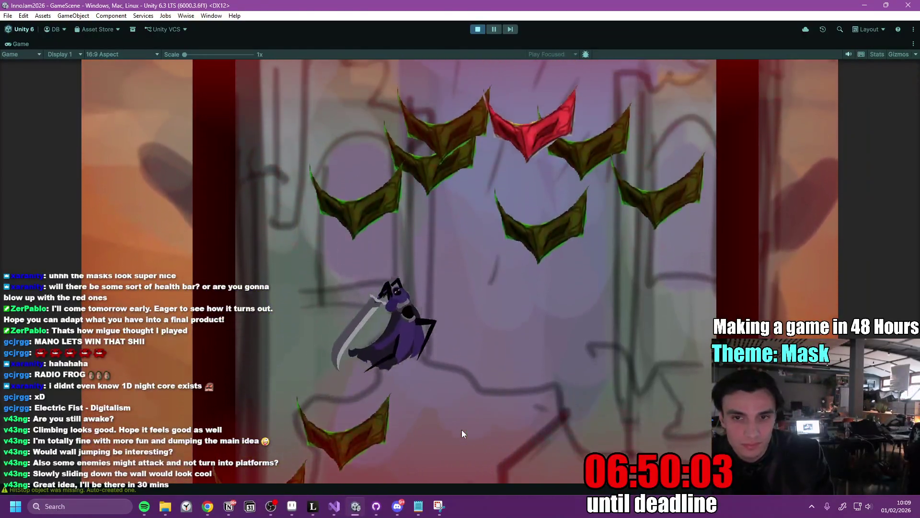
{"action": "left_click", "coordinate": [461, 430]}
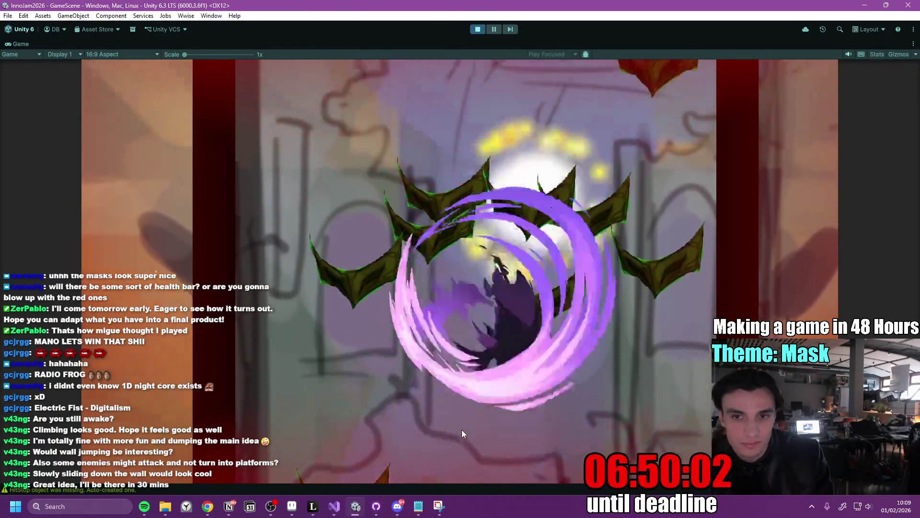
{"action": "left_click", "coordinate": [461, 429]}
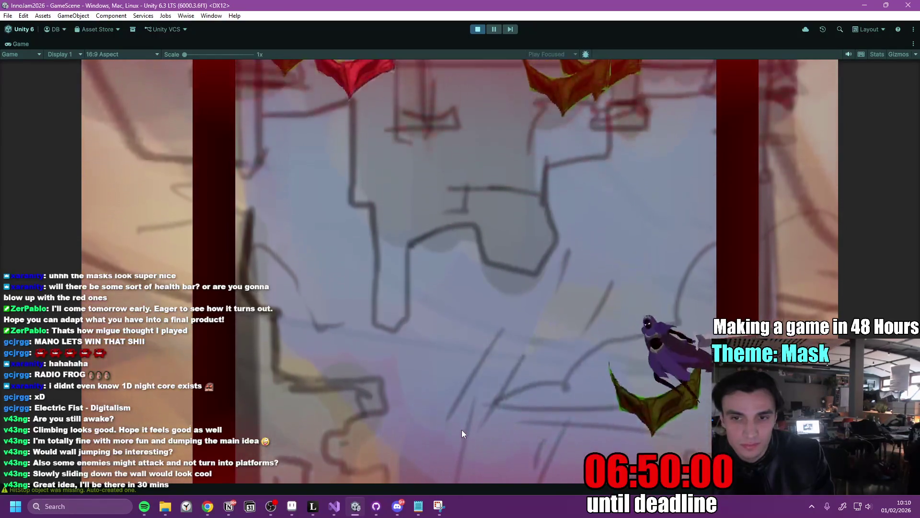
{"action": "left_click", "coordinate": [461, 429]}
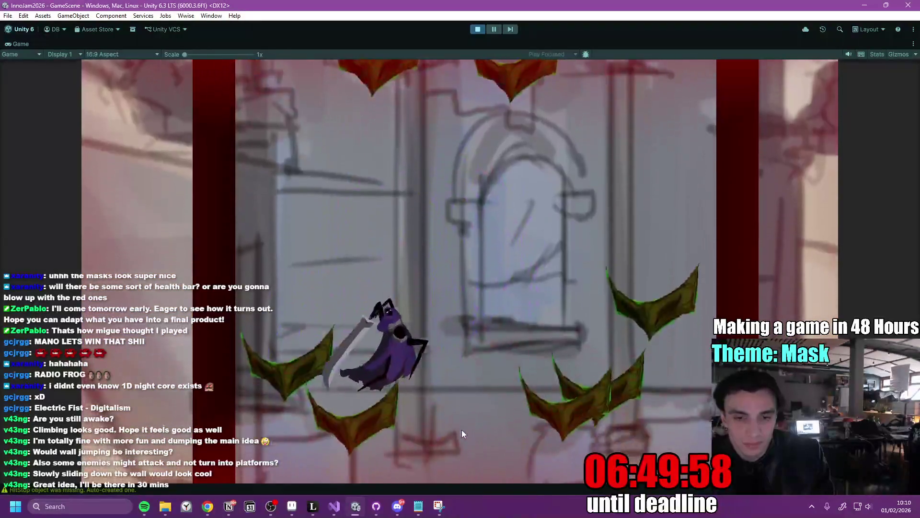
{"action": "left_click", "coordinate": [461, 430]}
{"action": "left_click", "coordinate": [461, 429]}
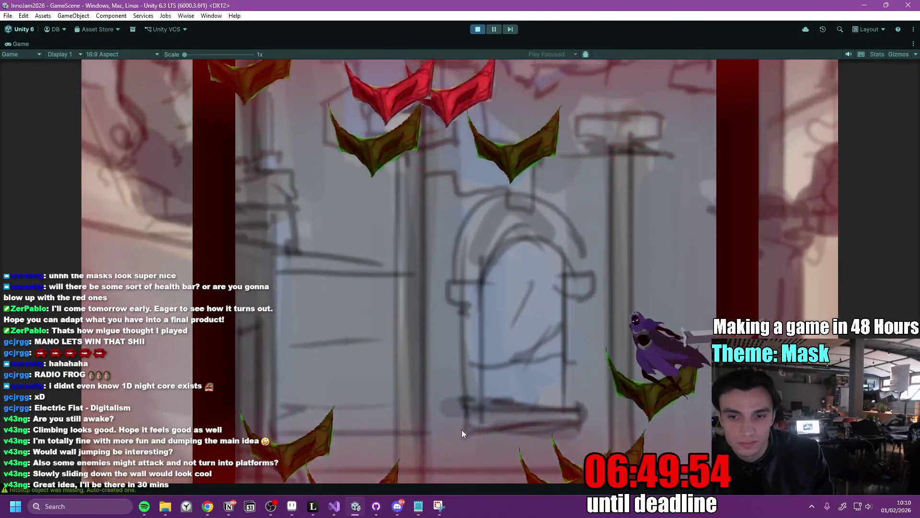
{"action": "left_click", "coordinate": [462, 429]}
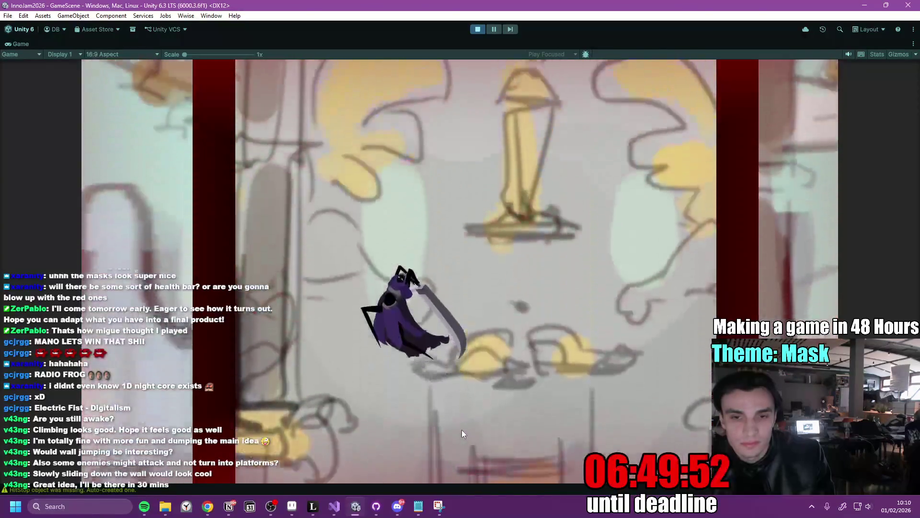
Steer left and right with slash-climbs until the character dies, then restart at Game Over.
{"action": "key", "text": "d"}
{"action": "key", "text": "d"}
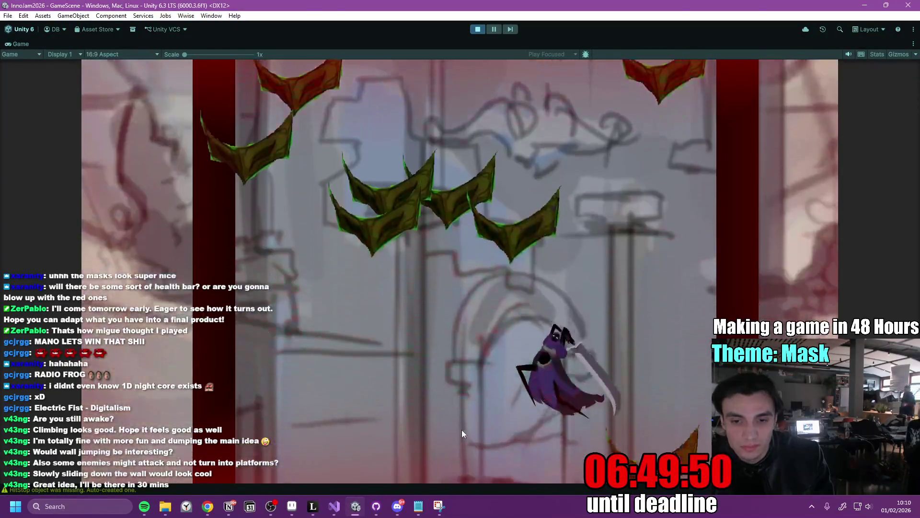
{"action": "key", "text": "space"}
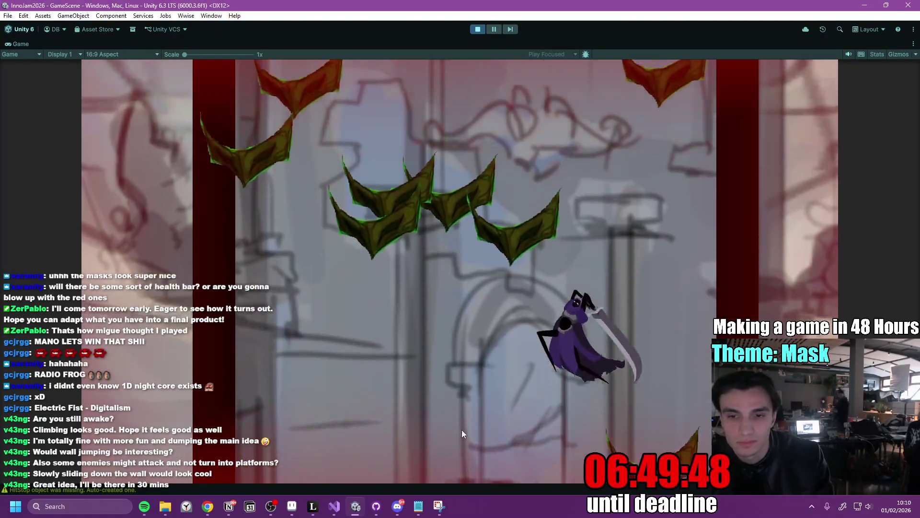
{"action": "key", "text": "a"}
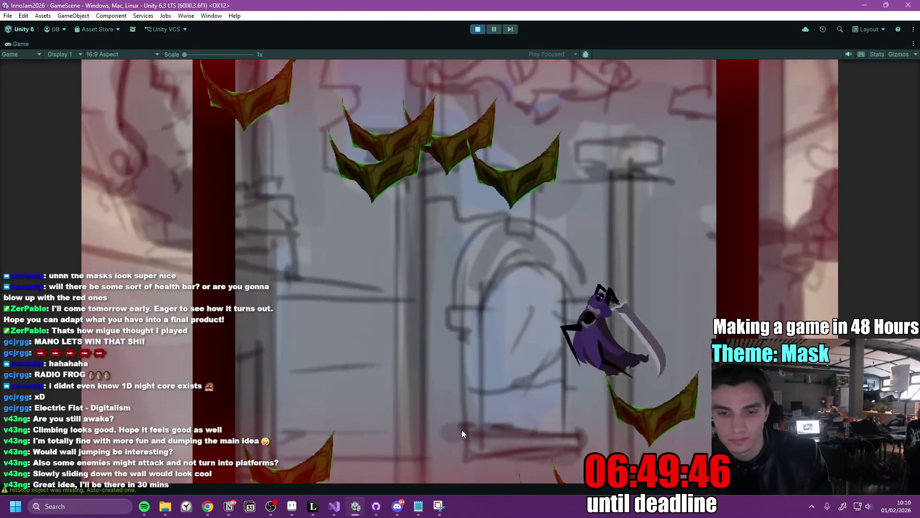
{"action": "key", "text": "space"}
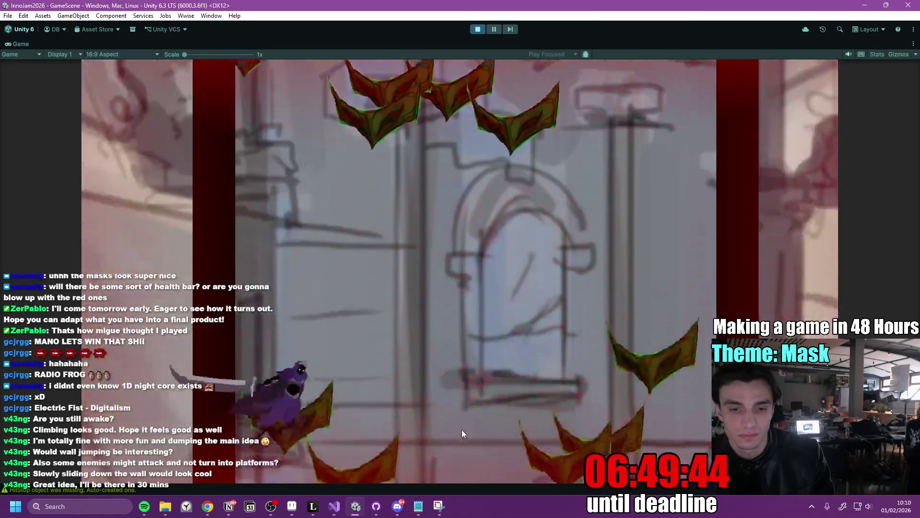
{"action": "key", "text": "d"}
{"action": "key", "text": "space"}
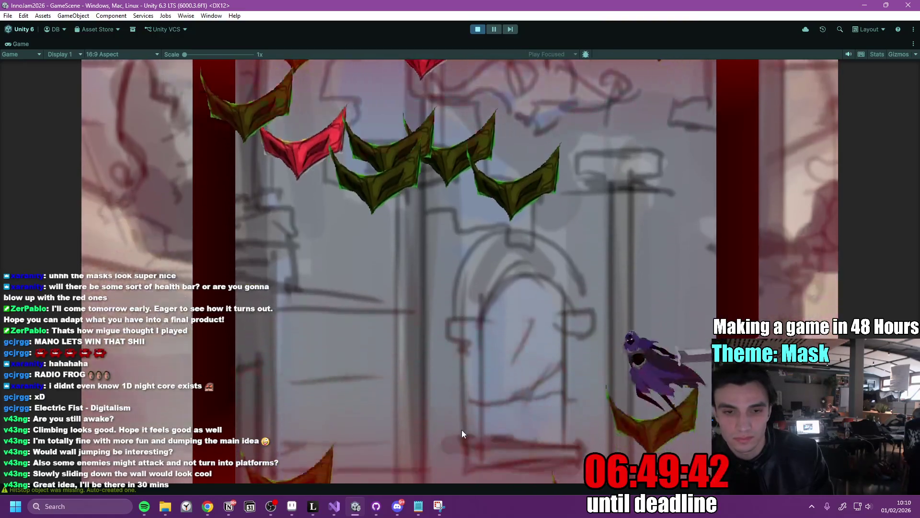
{"action": "key", "text": "a"}
{"action": "key", "text": "space"}
{"action": "key", "text": "a"}
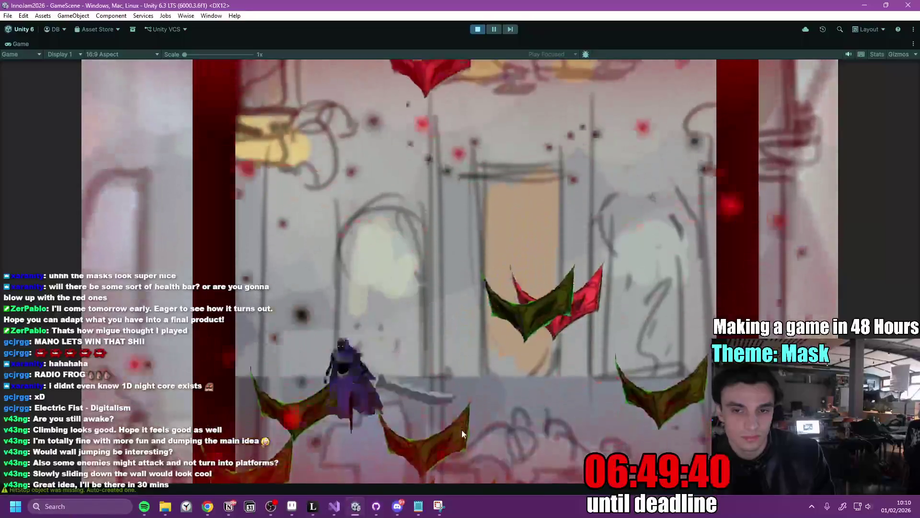
{"action": "key", "text": "space"}
{"action": "key", "text": "d"}
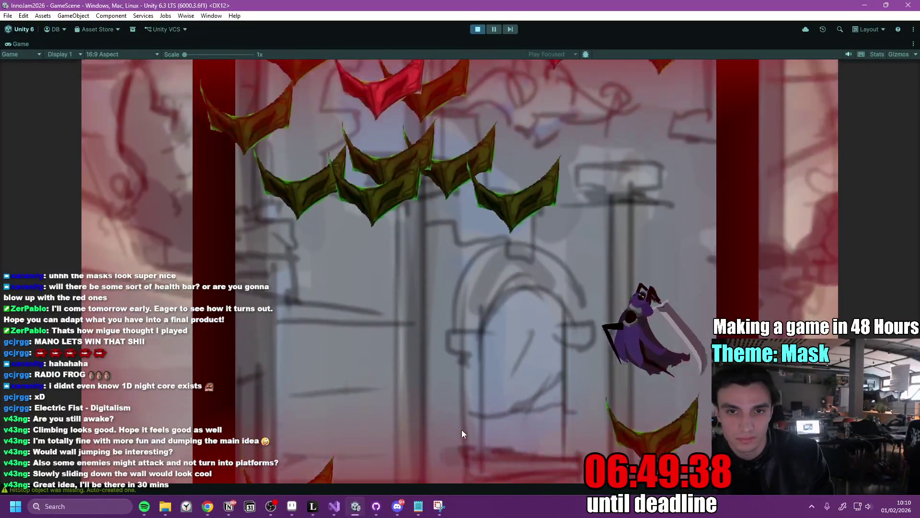
{"action": "key", "text": "a"}
{"action": "key", "text": "space"}
{"action": "key", "text": "space"}
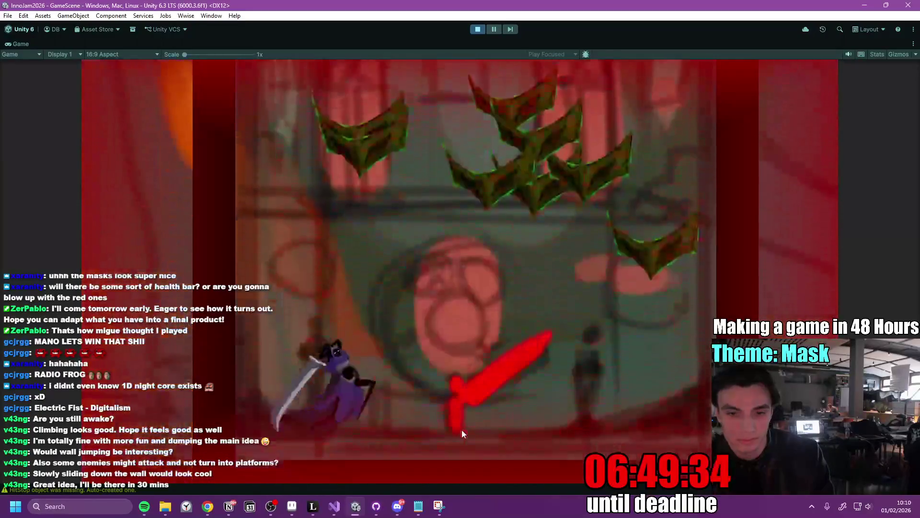
{"action": "key", "text": "d"}
{"action": "key", "text": "a"}
{"action": "key", "text": "space"}
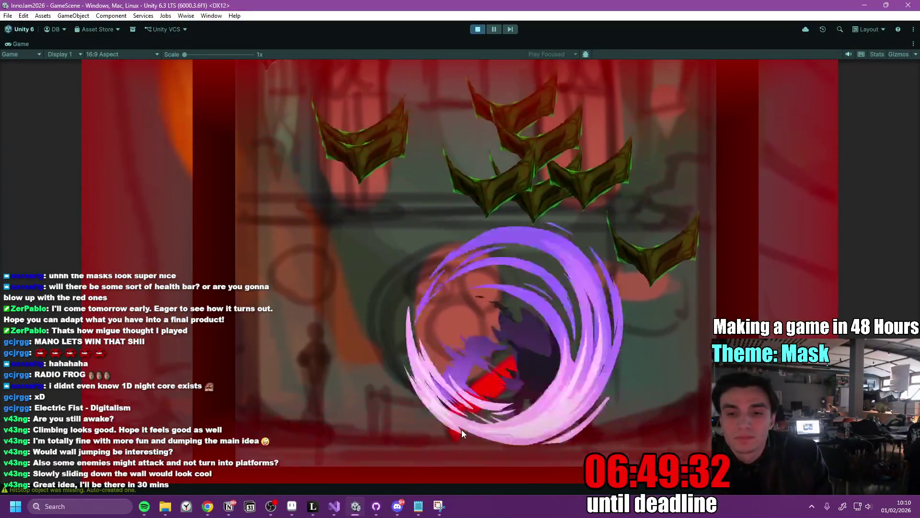
{"action": "key", "text": "a"}
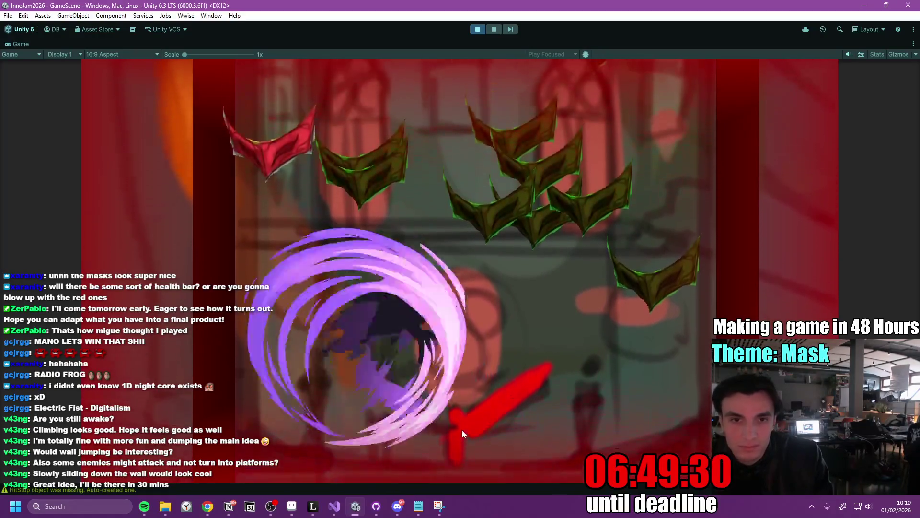
{"action": "key", "text": "d"}
{"action": "key", "text": "space"}
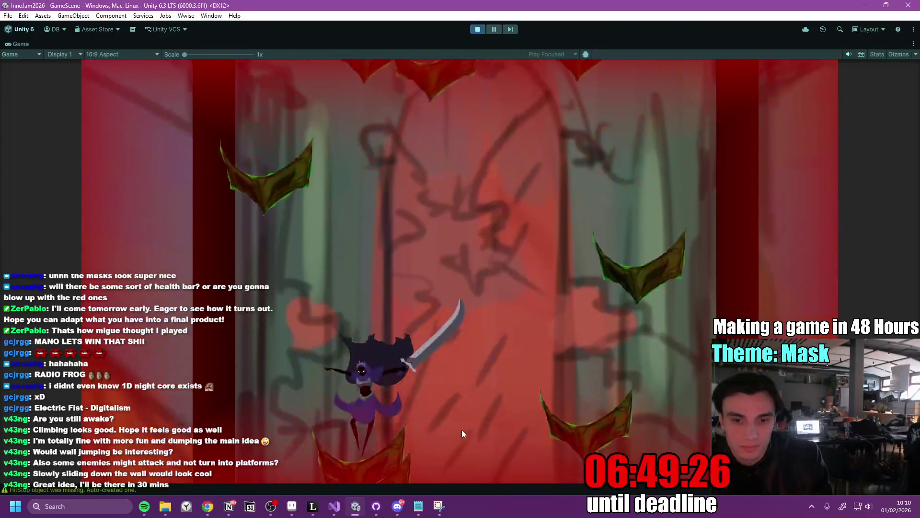
{"action": "key", "text": "space"}
{"action": "key", "text": "d"}
{"action": "key", "text": "a"}
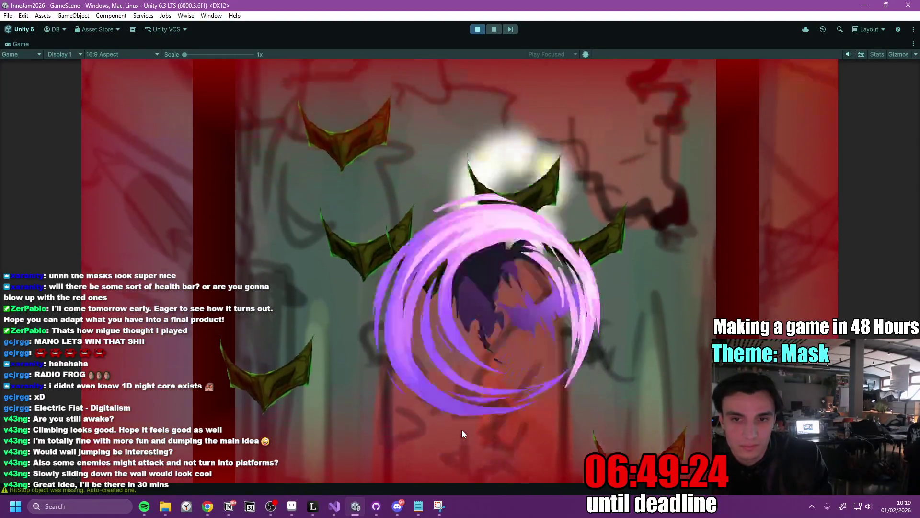
{"action": "key", "text": "d"}
{"action": "key", "text": "a"}
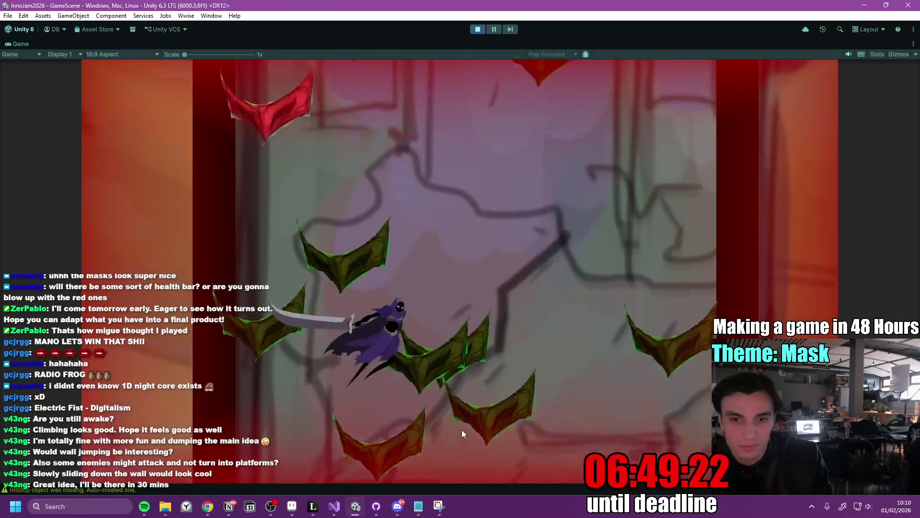
{"action": "key", "text": "space"}
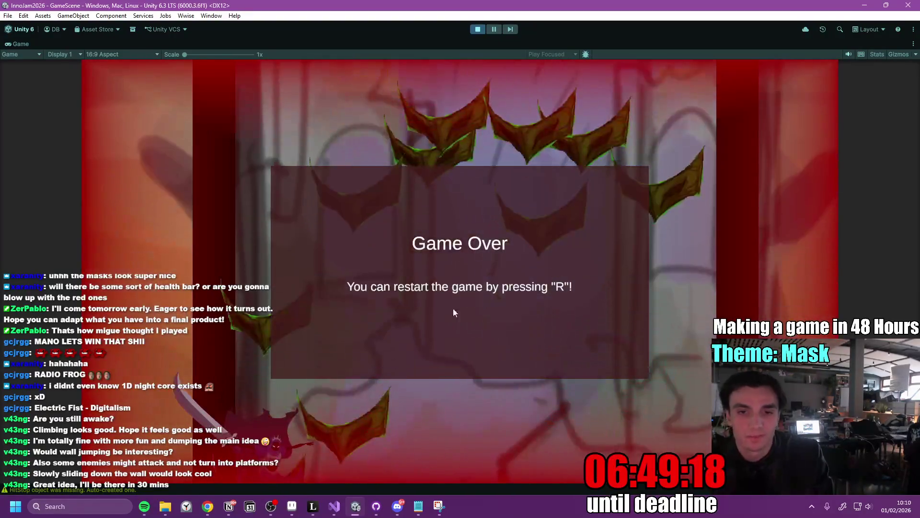
{"action": "key", "text": "r"}
{"action": "right_click", "coordinate": [484, 36]}
Stop the playtest and restore the editor layout with taller Scene and Game views.
{"action": "left_click", "coordinate": [445, 46]}
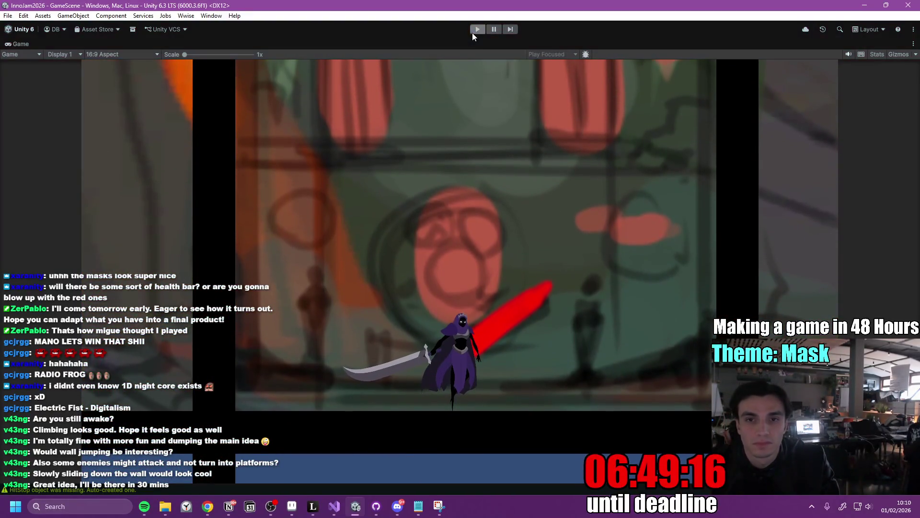
{"action": "left_click", "coordinate": [476, 30]}
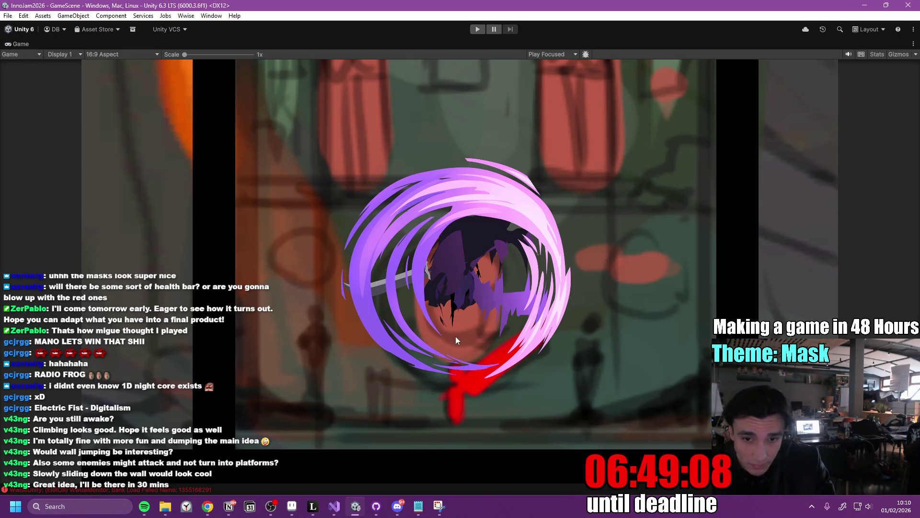
{"action": "key", "text": "shift+space"}
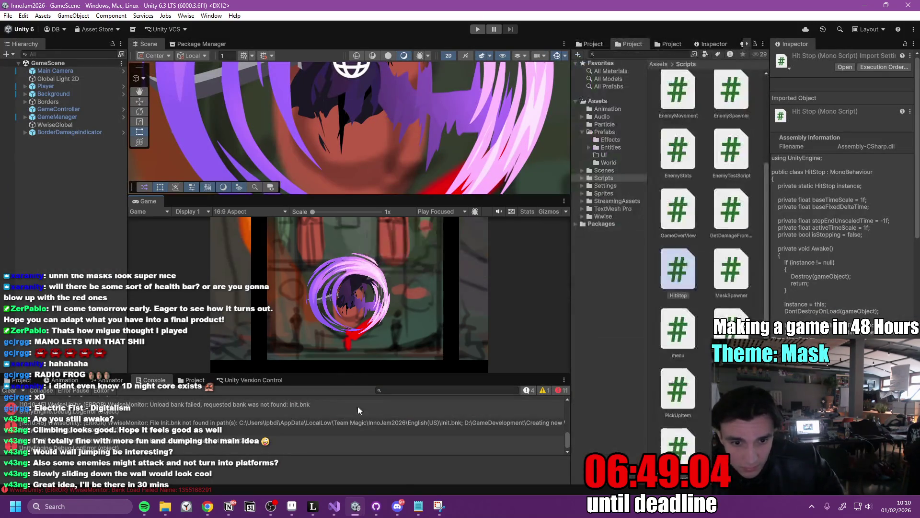
{"action": "left_click_drag", "start_coordinate": [416, 377], "coordinate": [414, 410]}
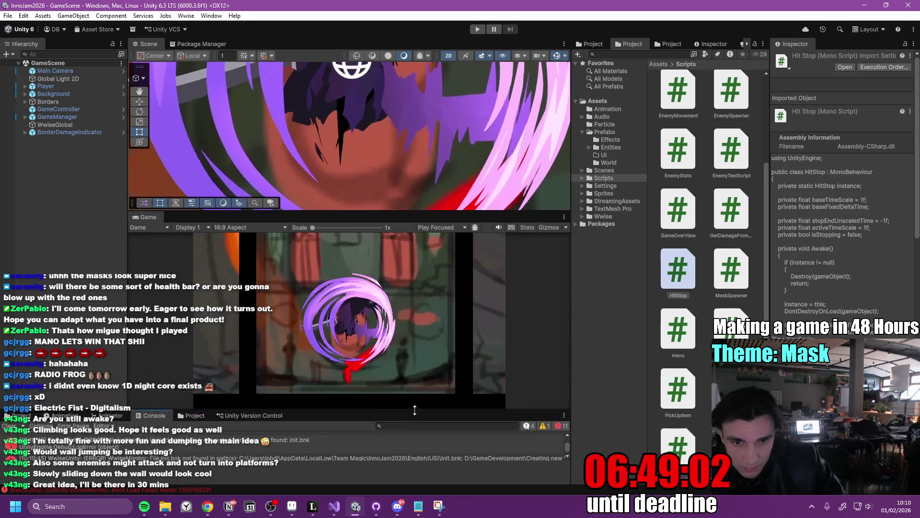
Open the Player prefab and collapse Player Controller to review Player Stats.
{"action": "left_click", "coordinate": [123, 87]}
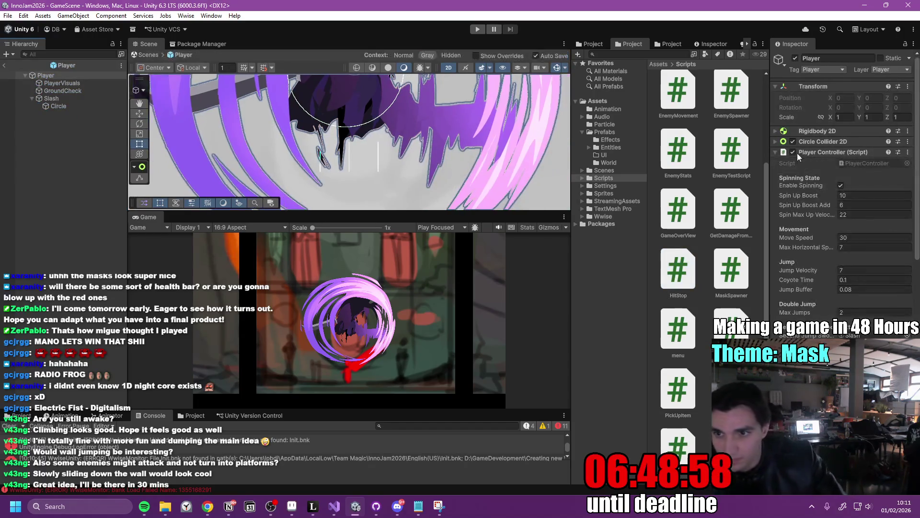
{"action": "scroll", "coordinate": [913, 152], "scroll_direction": "down", "scroll_amount": 5}
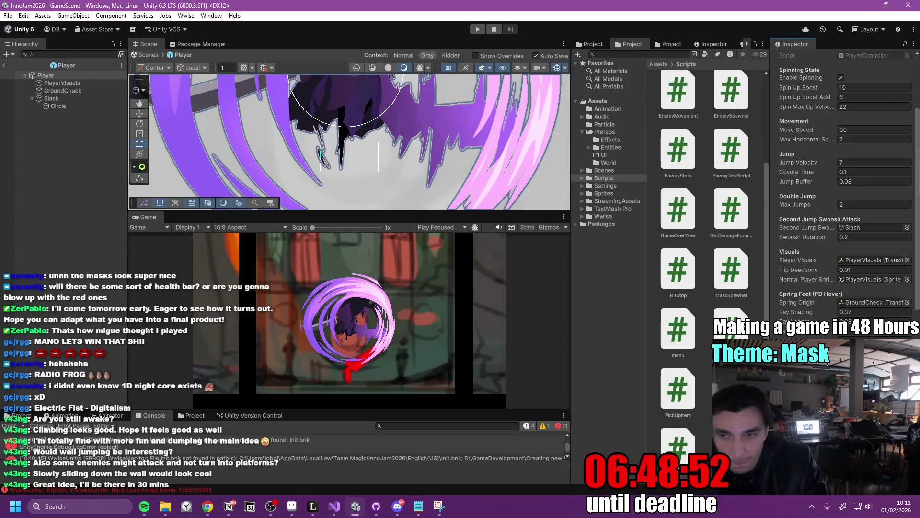
{"action": "scroll", "coordinate": [893, 141], "scroll_direction": "up", "scroll_amount": 4}
{"action": "left_click", "coordinate": [775, 129]}
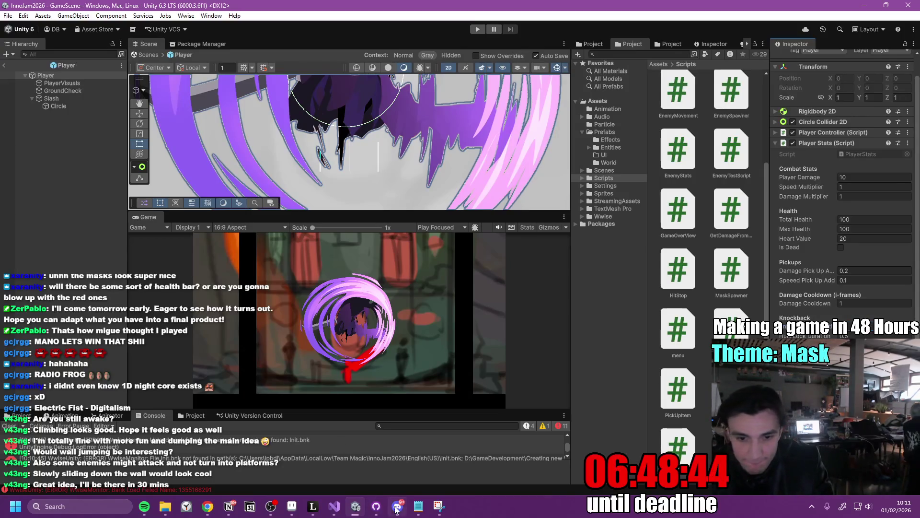
{"action": "left_click", "coordinate": [375, 507]}
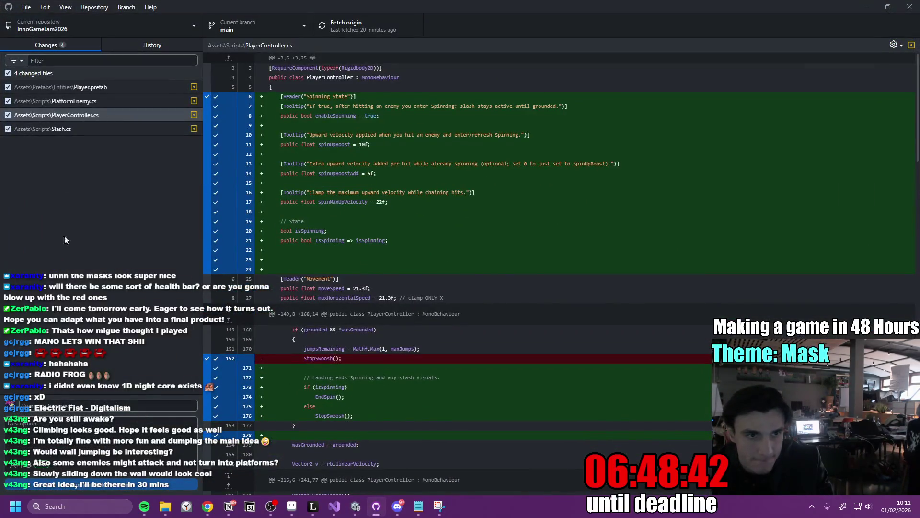
Commit the four changed files to main with summary 'Mom', then push and fetch origin.
{"action": "type", "text": "Mom"}
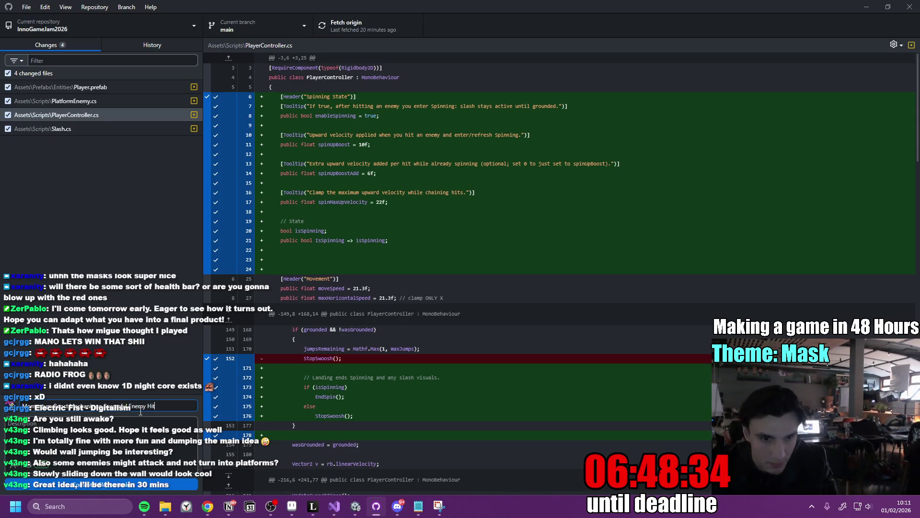
{"action": "left_click", "coordinate": [164, 487]}
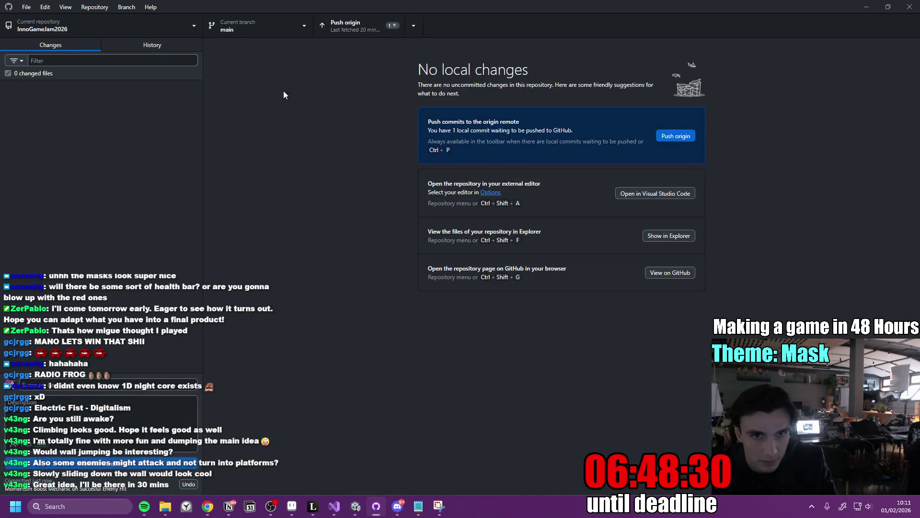
{"action": "left_click", "coordinate": [414, 26]}
{"action": "left_click", "coordinate": [389, 30]}
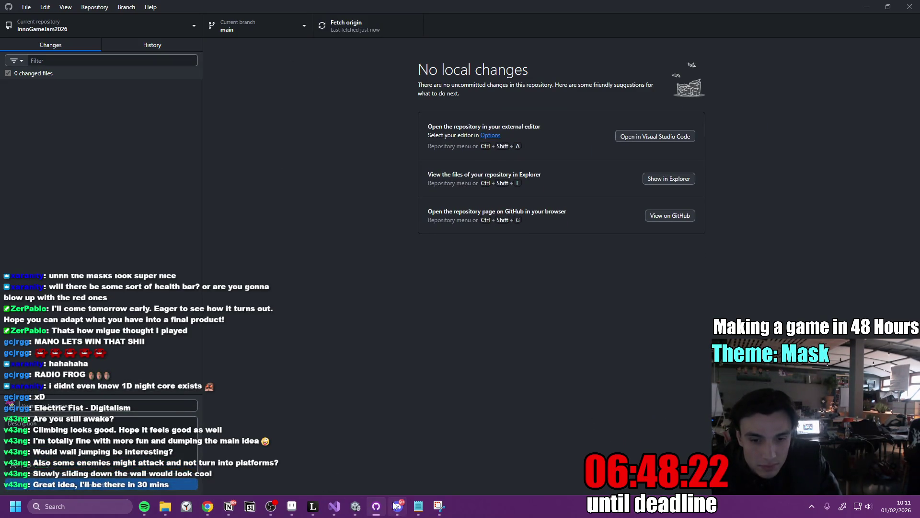
{"action": "left_click", "coordinate": [355, 506]}
Bring up the Inno Games Jam to-do page in Notion and scroll through its tasks.
{"action": "left_click", "coordinate": [230, 506]}
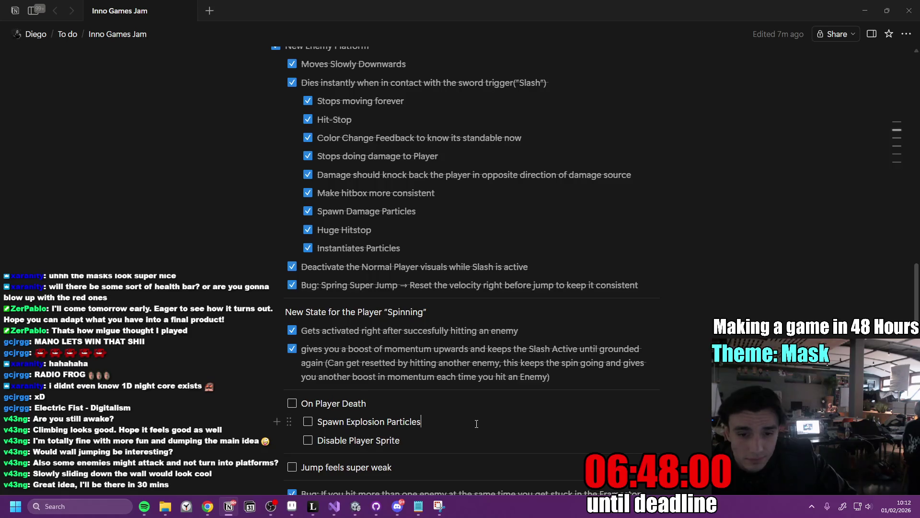
{"action": "key", "text": "alt+Tab"}
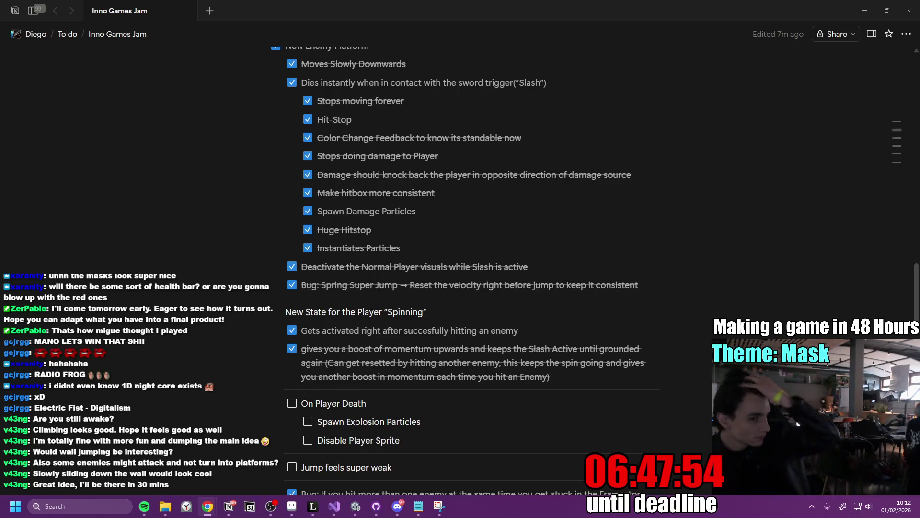
{"action": "scroll", "coordinate": [456, 386], "scroll_direction": "down", "scroll_amount": 4}
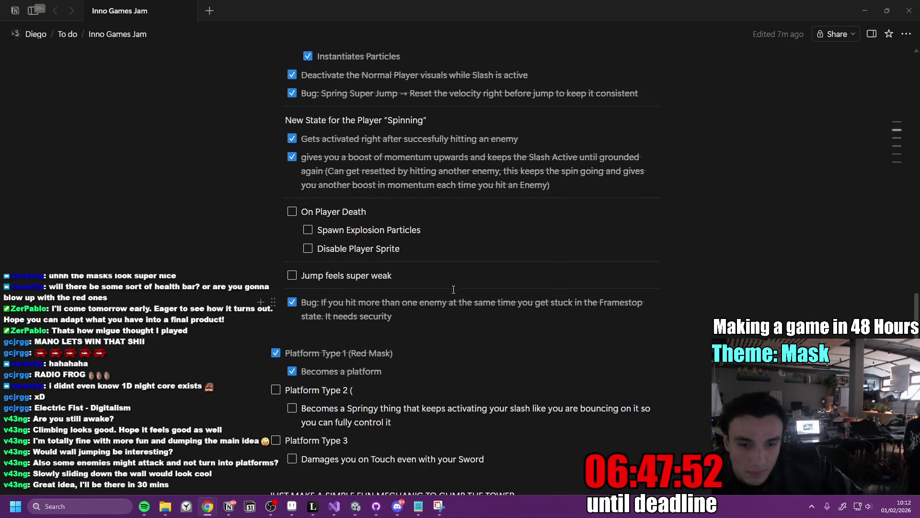
{"action": "scroll", "coordinate": [466, 279], "scroll_direction": "down", "scroll_amount": 2}
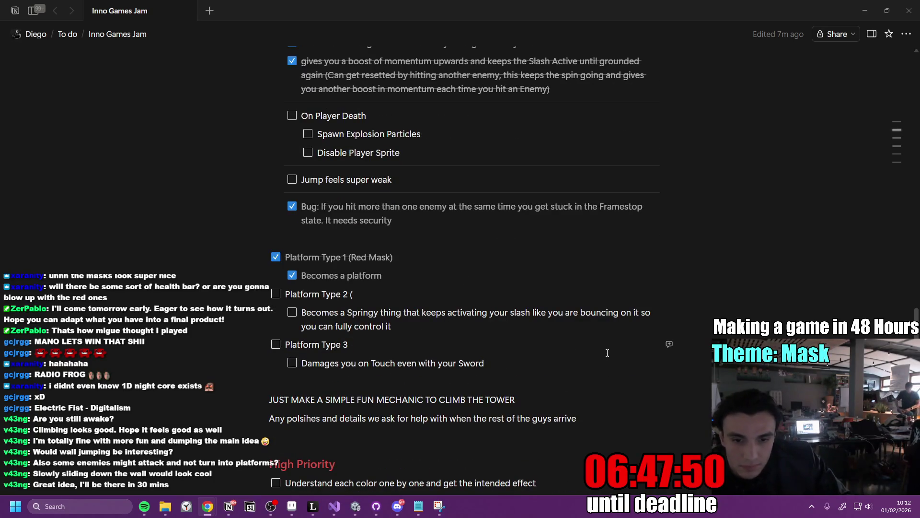
{"action": "scroll", "coordinate": [566, 340], "scroll_direction": "down", "scroll_amount": 3}
{"action": "scroll", "coordinate": [565, 342], "scroll_direction": "up", "scroll_amount": 8}
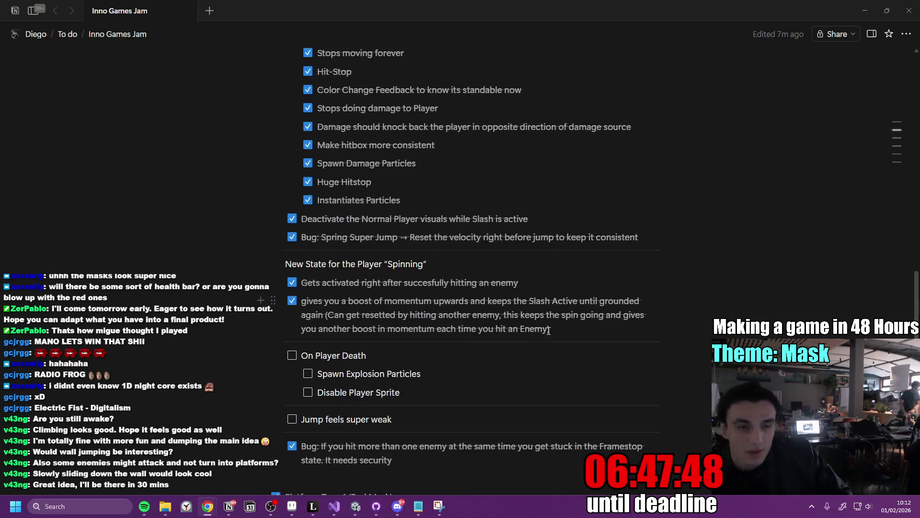
{"action": "scroll", "coordinate": [564, 343], "scroll_direction": "down", "scroll_amount": 2}
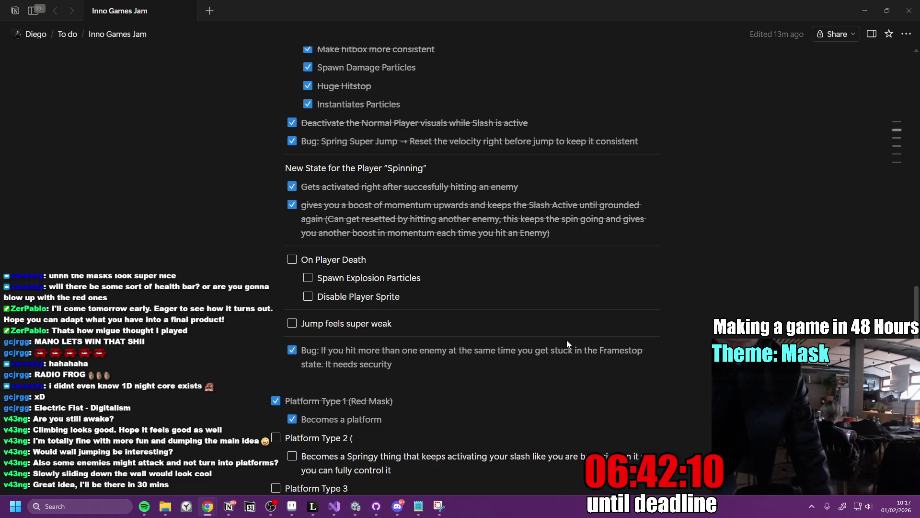
Switch to the InnoGames Game Jam Hub jar-of-jam channel in Discord.
{"action": "left_click", "coordinate": [397, 505]}
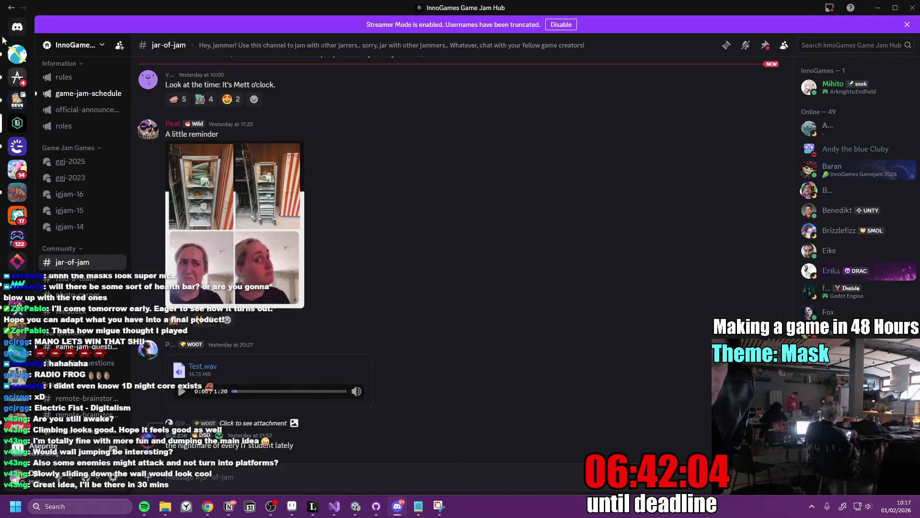
Open the final background Drive link from the GGJ - 2026 #art channel, then return to Notion.
{"action": "left_click", "coordinate": [17, 54]}
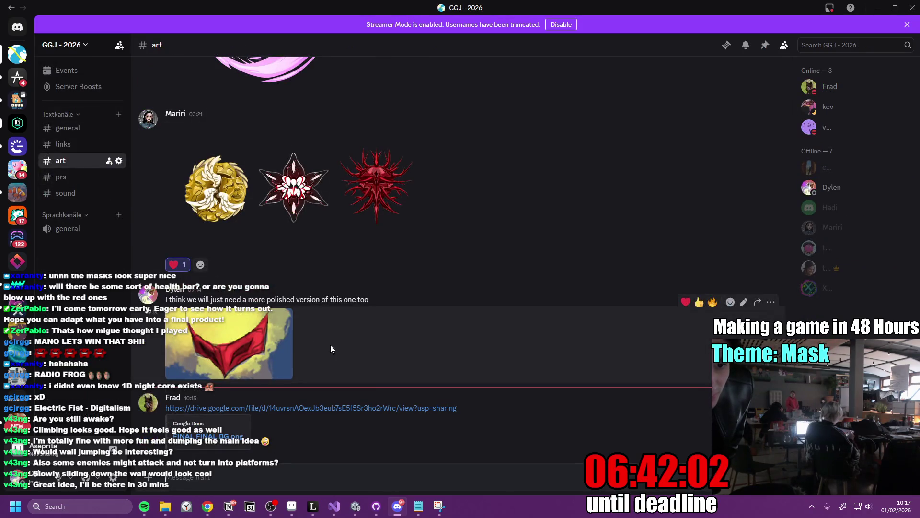
{"action": "left_click", "coordinate": [338, 408]}
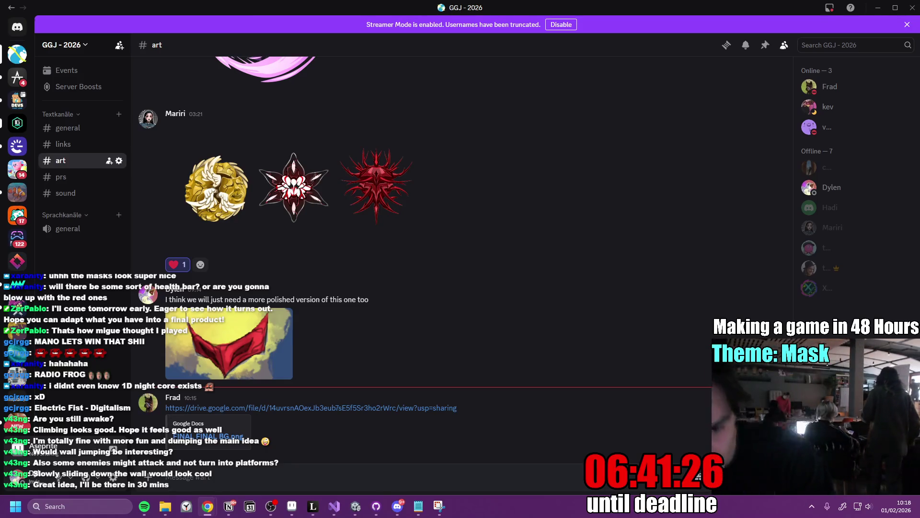
{"action": "left_click", "coordinate": [229, 506]}
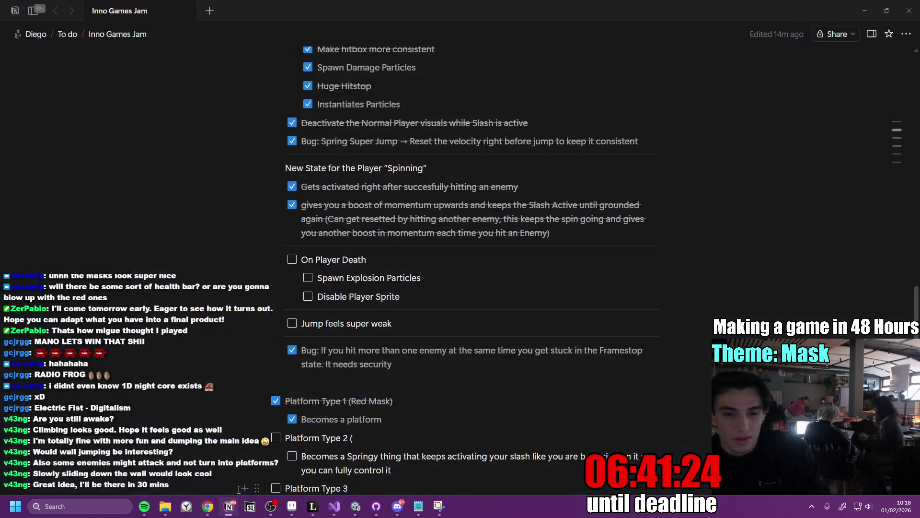
Add an unchecked 'Put the final art in' to-do above On Player Death, then minimize Notion.
{"action": "left_click", "coordinate": [302, 260]}
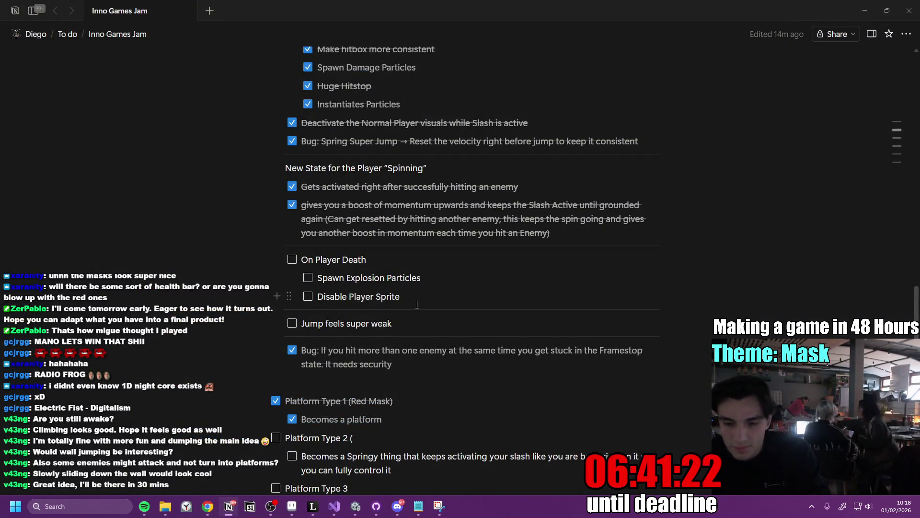
{"action": "key", "text": "Return"}
{"action": "type", "text": "Put the final art in"}
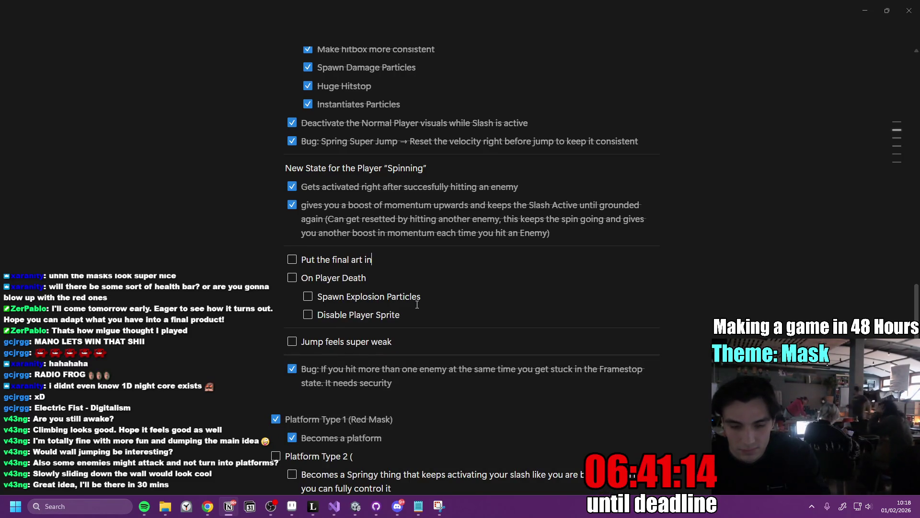
{"action": "key", "text": "Return"}
{"action": "key", "text": "BackSpace"}
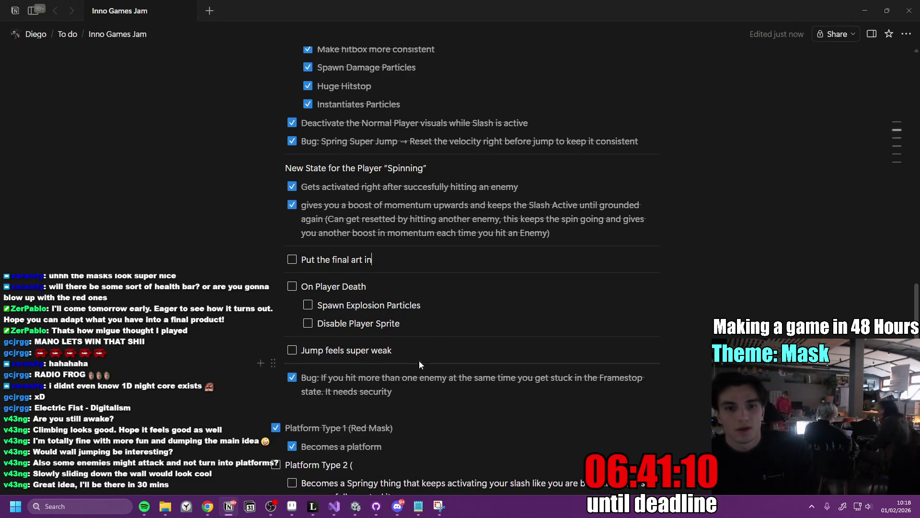
{"action": "left_click", "coordinate": [865, 9]}
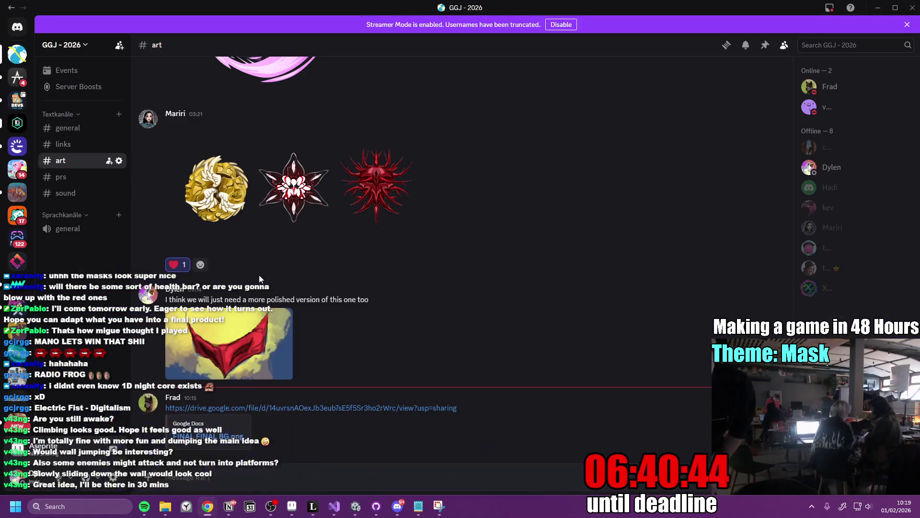
Drag the Masks Design (3 Types, 3 Tiers each) card from In progress to the top of Done.
{"action": "left_click", "coordinate": [231, 480]}
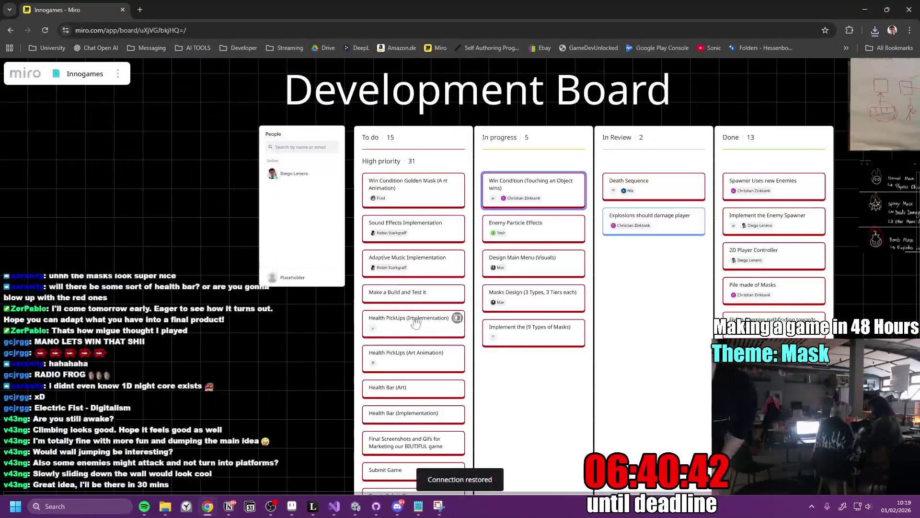
{"action": "scroll", "coordinate": [505, 254], "scroll_direction": "up", "scroll_amount": 3}
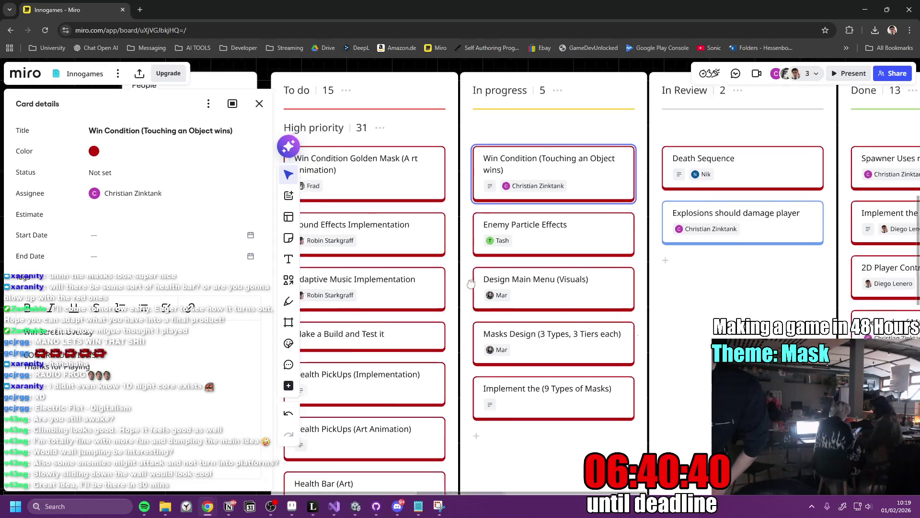
{"action": "left_click_drag", "start_coordinate": [508, 261], "coordinate": [523, 249]}
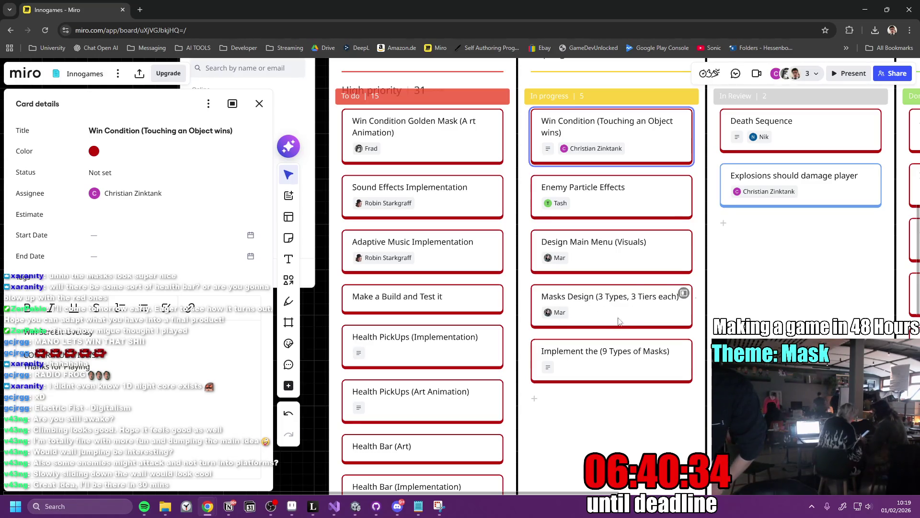
{"action": "scroll", "coordinate": [621, 321], "scroll_direction": "right", "scroll_amount": 2}
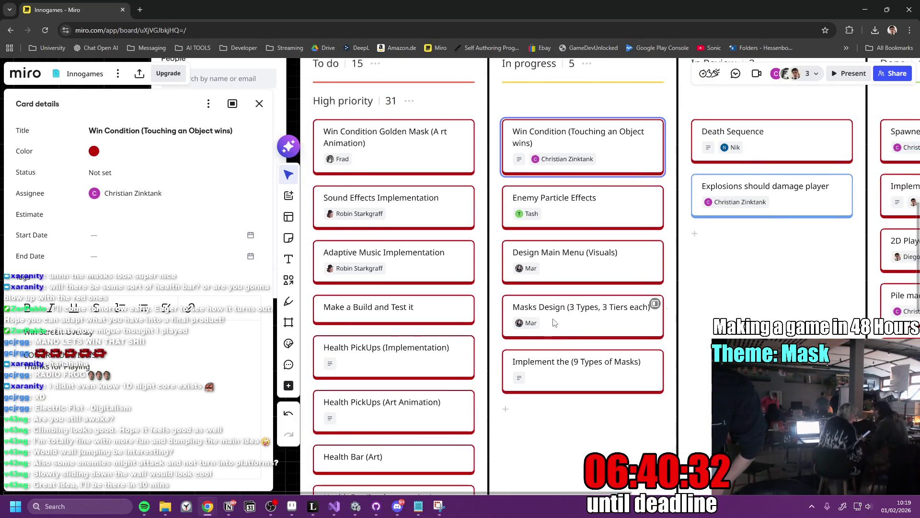
{"action": "scroll", "coordinate": [673, 329], "scroll_direction": "down", "scroll_amount": 3}
{"action": "mouse_move", "coordinate": [469, 280]}
{"action": "left_mouse_down"}
{"action": "mouse_move", "coordinate": [740, 143]}
{"action": "mouse_move", "coordinate": [738, 153]}
{"action": "left_mouse_up"}
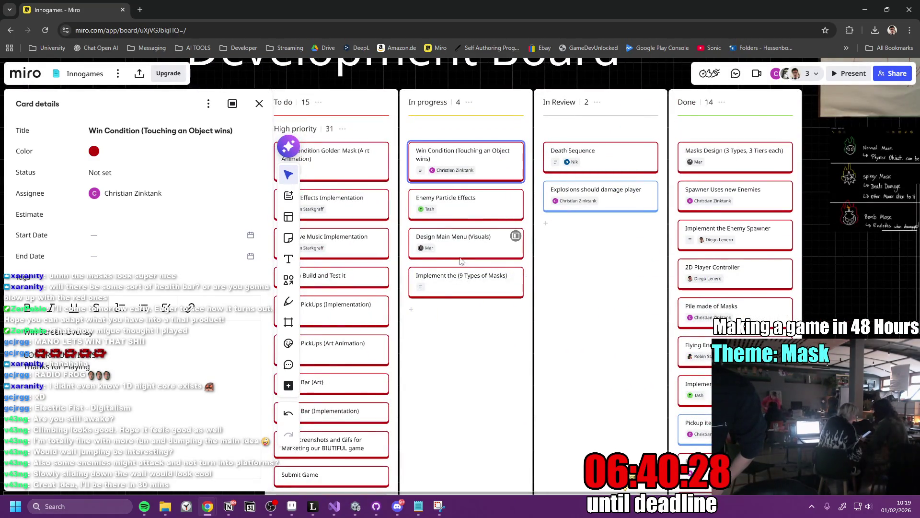
{"action": "scroll", "coordinate": [462, 261], "scroll_direction": "down", "scroll_amount": 2}
{"action": "scroll", "coordinate": [624, 308], "scroll_direction": "up", "scroll_amount": 5}
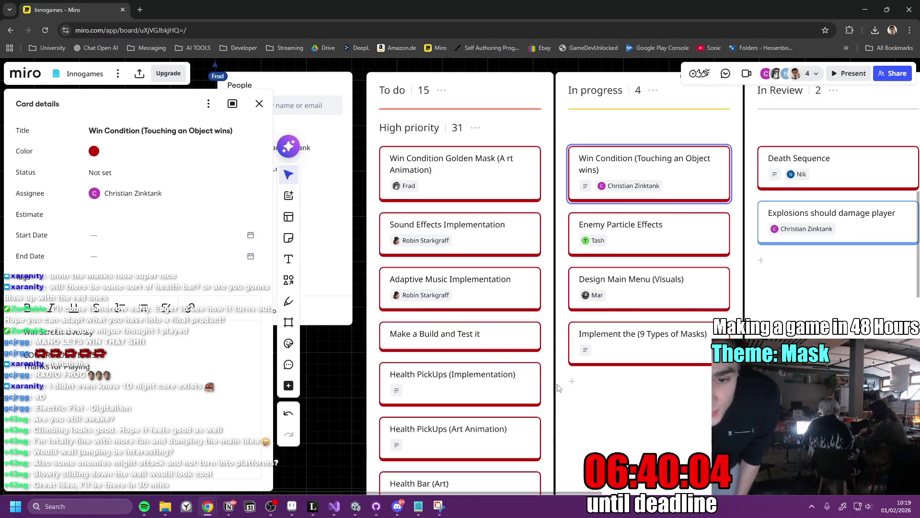
{"action": "left_click", "coordinate": [394, 501]}
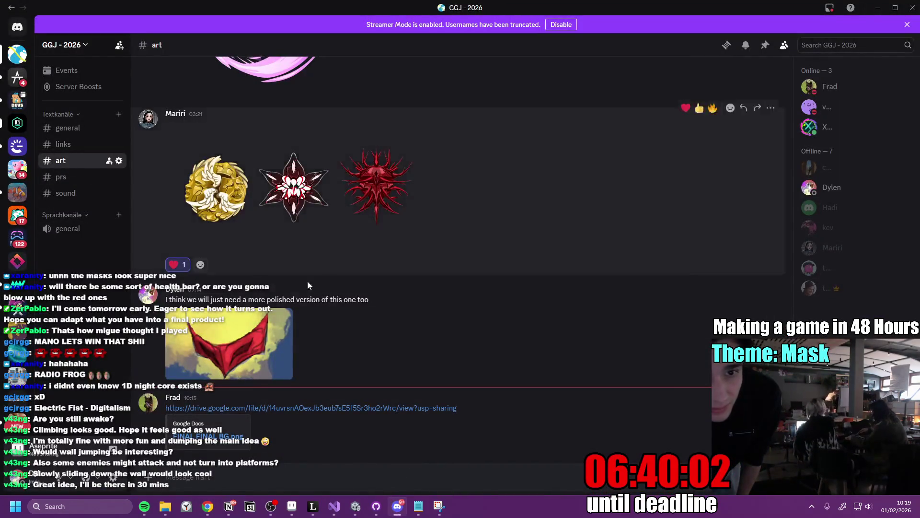
Scroll through the #art channel's mask designs and final background link.
{"action": "scroll", "coordinate": [336, 297], "scroll_direction": "up", "scroll_amount": 10}
{"action": "scroll", "coordinate": [388, 317], "scroll_direction": "up", "scroll_amount": 15}
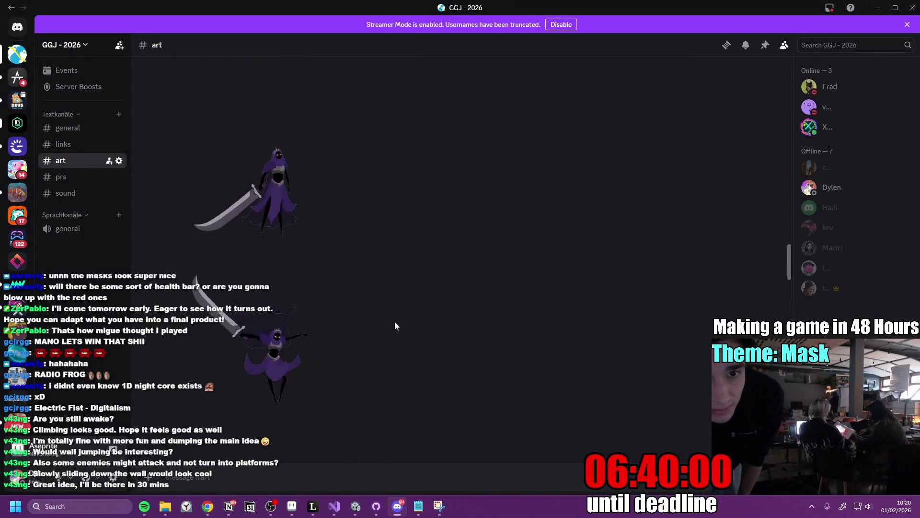
{"action": "scroll", "coordinate": [394, 341], "scroll_direction": "up", "scroll_amount": 10}
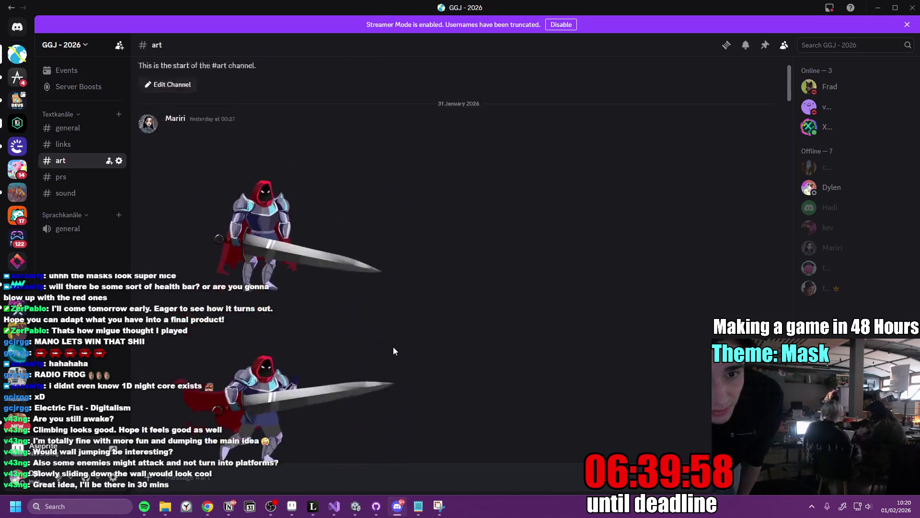
{"action": "scroll", "coordinate": [432, 346], "scroll_direction": "down", "scroll_amount": 10}
{"action": "scroll", "coordinate": [471, 327], "scroll_direction": "down", "scroll_amount": 10}
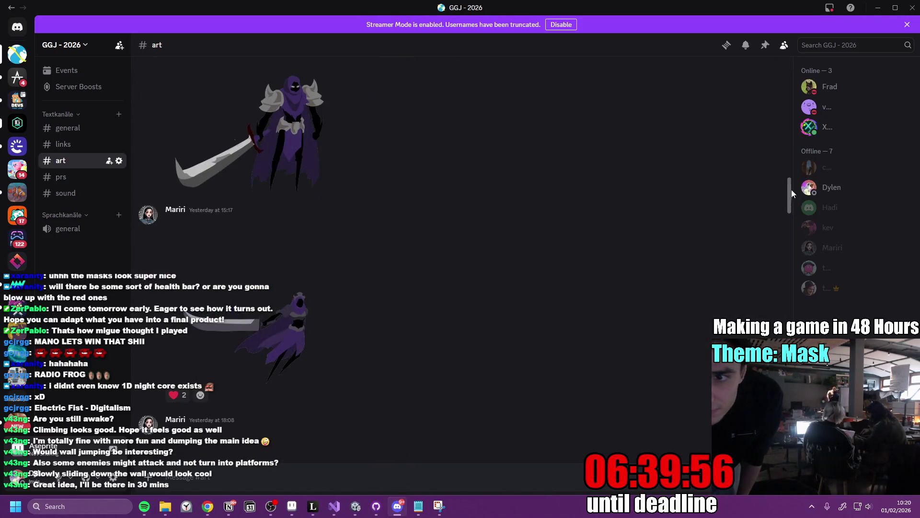
{"action": "left_click_drag", "start_coordinate": [790, 187], "coordinate": [789, 460]}
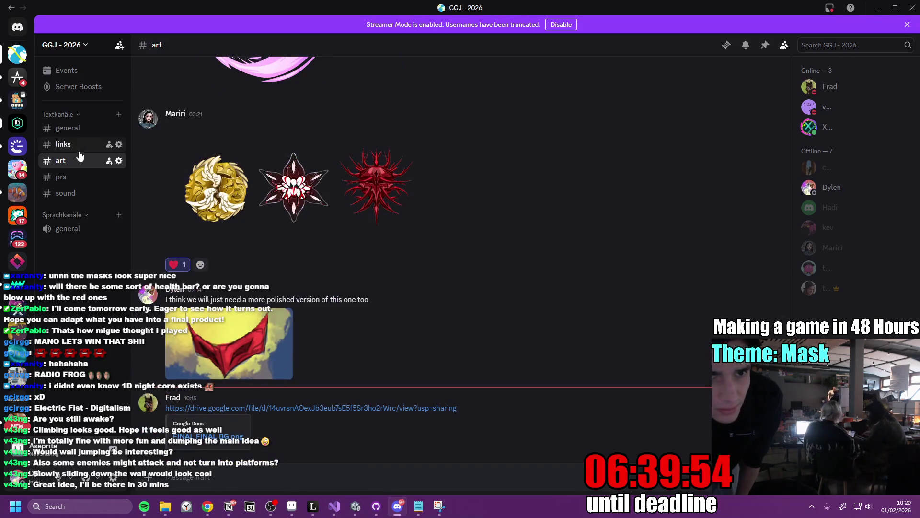
Browse the general, links, prs and sound channels, then return to the Miro board.
{"action": "left_click", "coordinate": [85, 127]}
{"action": "scroll", "coordinate": [373, 329], "scroll_direction": "up", "scroll_amount": 15}
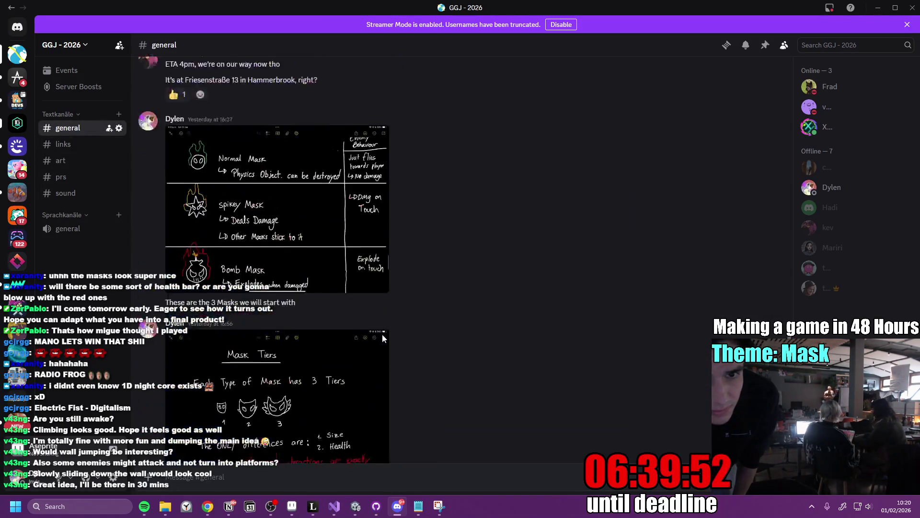
{"action": "scroll", "coordinate": [383, 336], "scroll_direction": "up", "scroll_amount": 10}
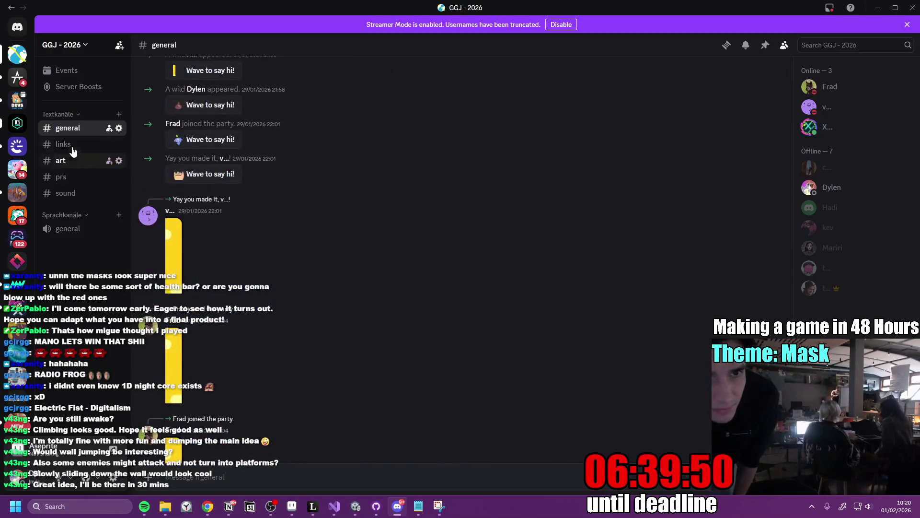
{"action": "left_click", "coordinate": [72, 144]}
{"action": "left_click", "coordinate": [62, 177]}
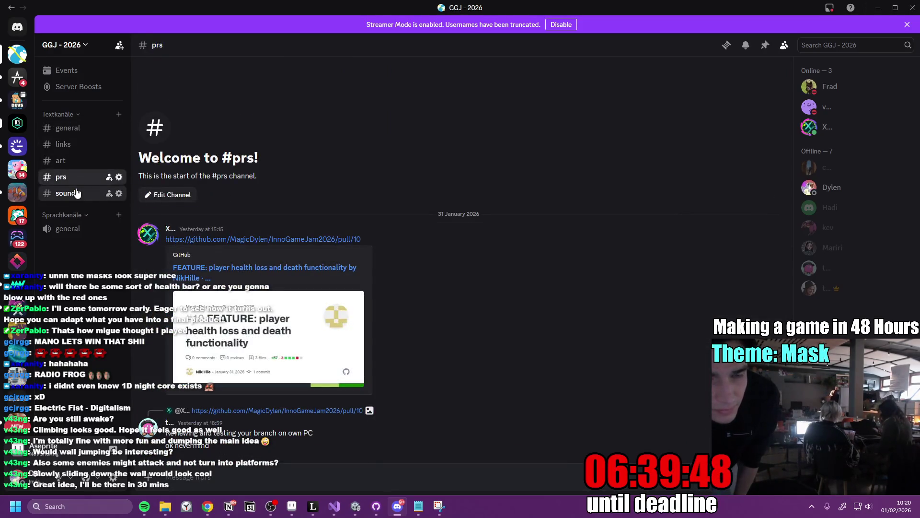
{"action": "left_click", "coordinate": [65, 193]}
{"action": "left_click", "coordinate": [67, 177]}
{"action": "left_click", "coordinate": [72, 160]}
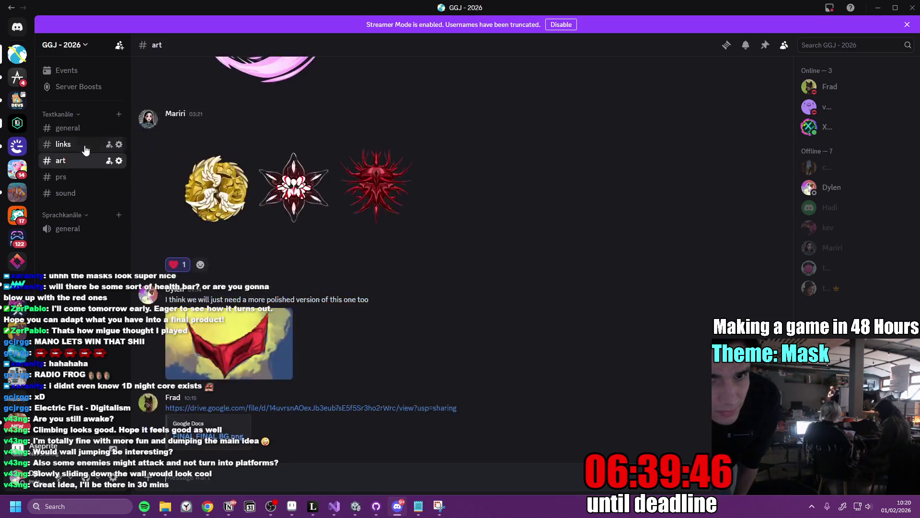
{"action": "left_click", "coordinate": [79, 143]}
{"action": "left_click", "coordinate": [83, 134]}
{"action": "scroll", "coordinate": [542, 335], "scroll_direction": "down", "scroll_amount": 10}
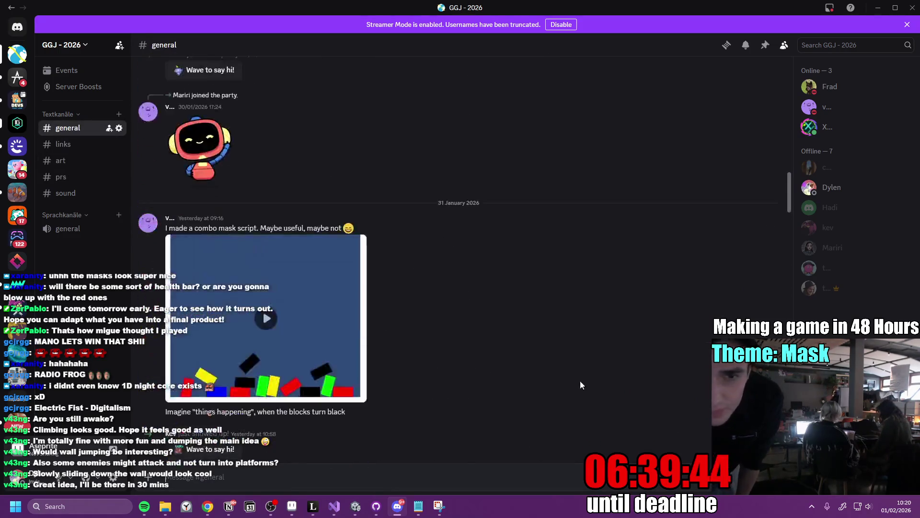
{"action": "left_click", "coordinate": [72, 144]}
{"action": "left_click", "coordinate": [72, 160]}
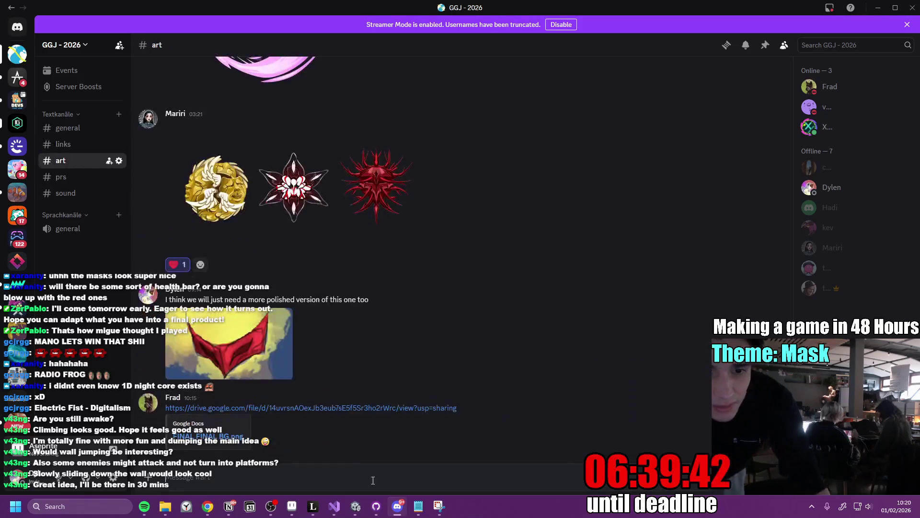
{"action": "mouse_move", "coordinate": [208, 506]}
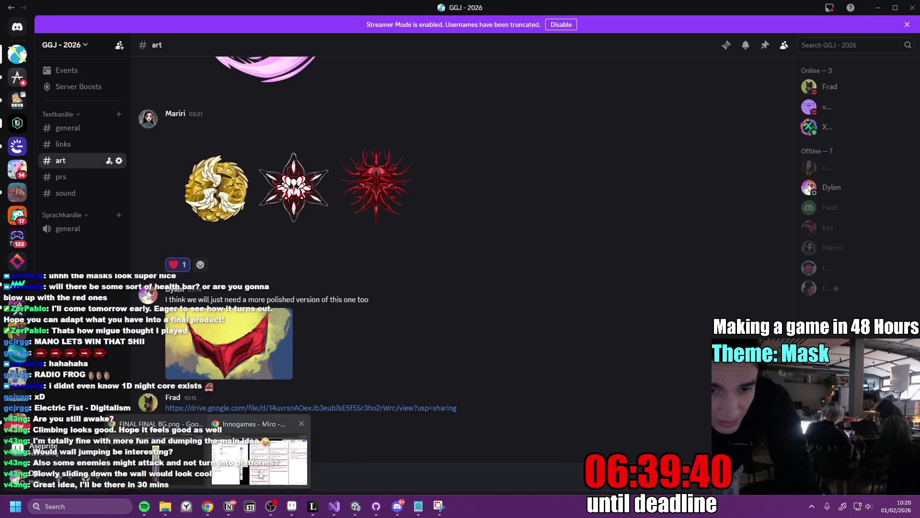
{"action": "left_click", "coordinate": [259, 448]}
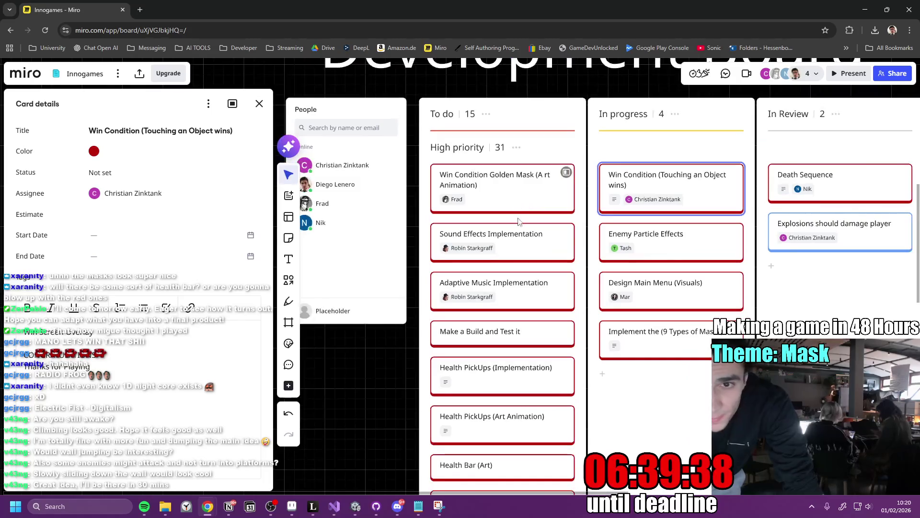
Drag the Win Condition Golden Mask (Art Animation) card to the top of In progress, then return to Discord.
{"action": "scroll", "coordinate": [509, 205], "scroll_direction": "up", "scroll_amount": 5}
{"action": "mouse_move", "coordinate": [500, 185]}
{"action": "left_mouse_down"}
{"action": "mouse_move", "coordinate": [738, 146]}
{"action": "mouse_move", "coordinate": [775, 191]}
{"action": "left_mouse_up"}
{"action": "scroll", "coordinate": [520, 213], "scroll_direction": "down", "scroll_amount": 5}
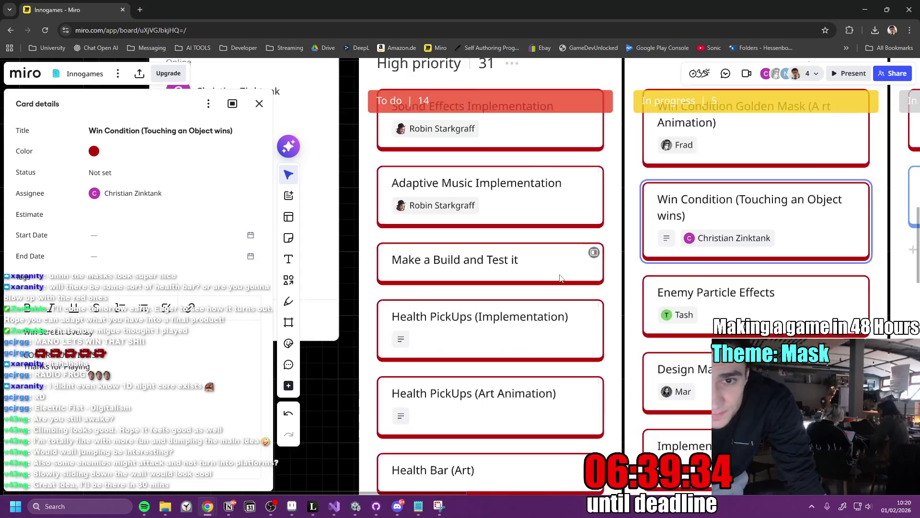
{"action": "scroll", "coordinate": [541, 296], "scroll_direction": "right", "scroll_amount": 2}
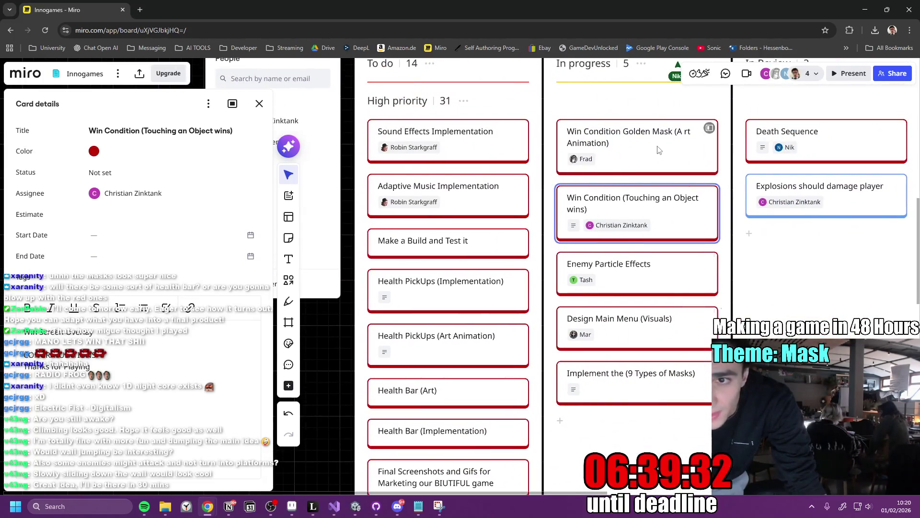
{"action": "left_click_drag", "start_coordinate": [468, 324], "coordinate": [468, 286]}
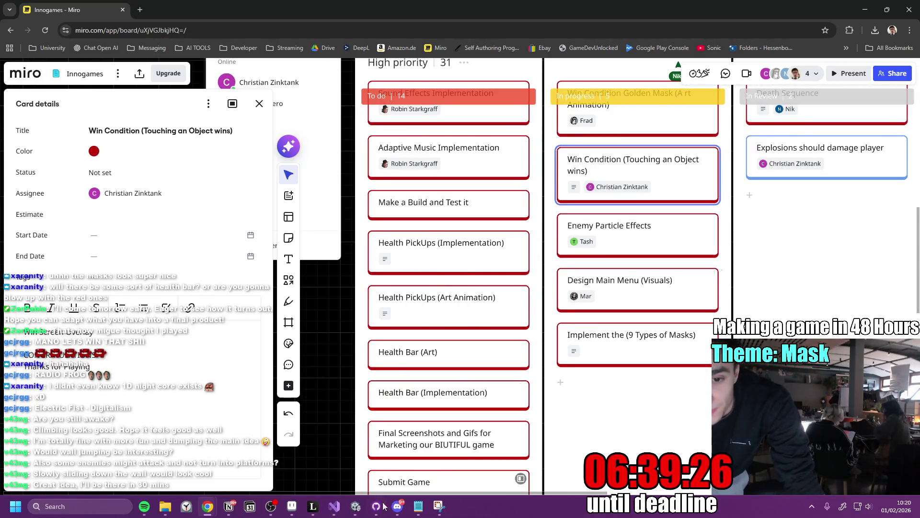
{"action": "left_click", "coordinate": [397, 505]}
Open the #general channel in Discord.
{"action": "scroll", "coordinate": [373, 361], "scroll_direction": "up", "scroll_amount": 15}
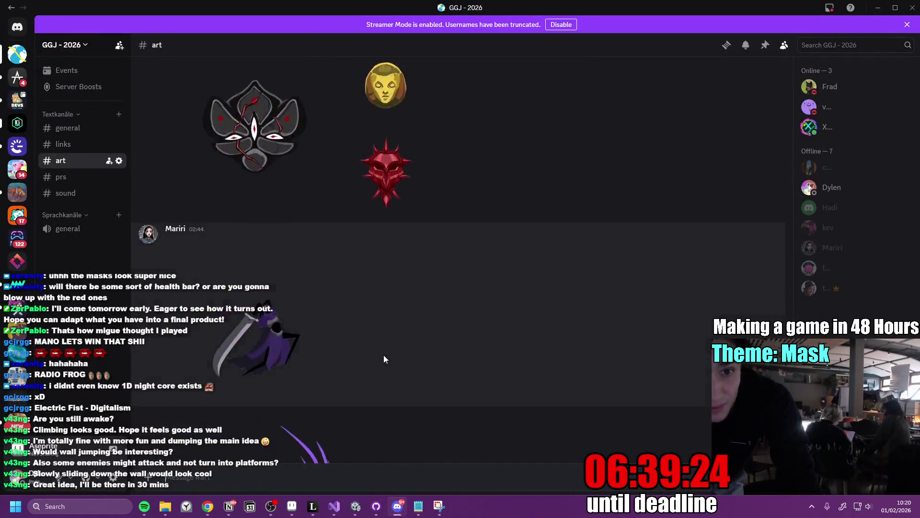
{"action": "scroll", "coordinate": [382, 366], "scroll_direction": "up", "scroll_amount": 10}
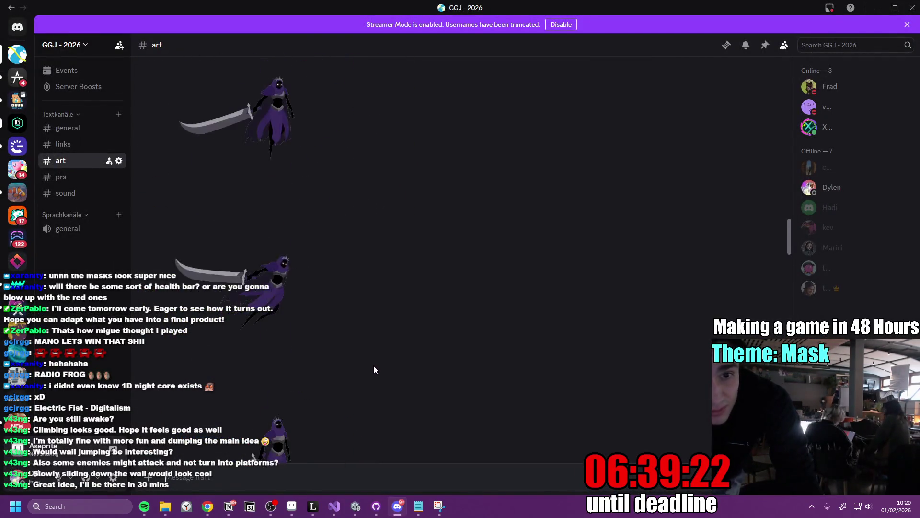
{"action": "scroll", "coordinate": [431, 335], "scroll_direction": "down", "scroll_amount": 10}
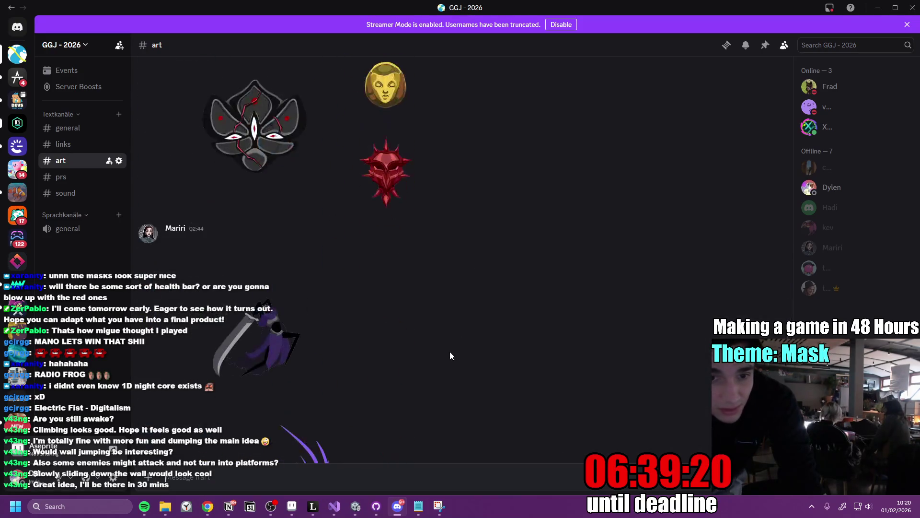
{"action": "left_click", "coordinate": [67, 128]}
Scroll down to the Health Pick-Ups sketch and view it full screen.
{"action": "scroll", "coordinate": [432, 353], "scroll_direction": "up", "scroll_amount": 10}
{"action": "scroll", "coordinate": [435, 354], "scroll_direction": "up", "scroll_amount": 10}
{"action": "scroll", "coordinate": [436, 352], "scroll_direction": "down", "scroll_amount": 15}
{"action": "scroll", "coordinate": [381, 268], "scroll_direction": "down", "scroll_amount": 10}
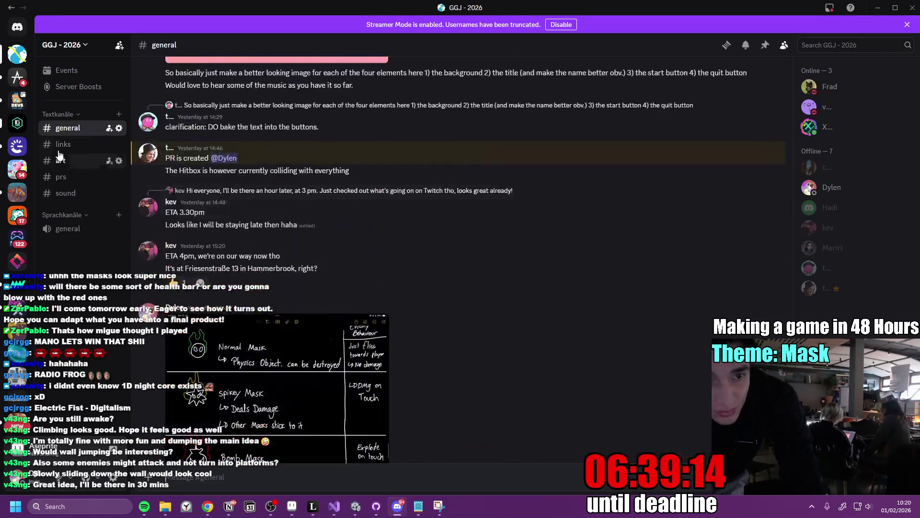
{"action": "scroll", "coordinate": [379, 292], "scroll_direction": "down", "scroll_amount": 5}
{"action": "scroll", "coordinate": [383, 287], "scroll_direction": "down", "scroll_amount": 5}
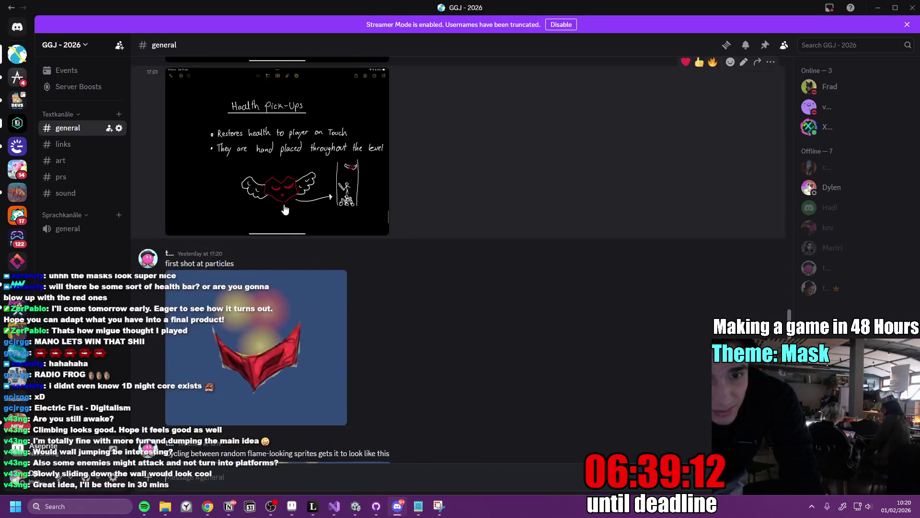
{"action": "left_click", "coordinate": [335, 168]}
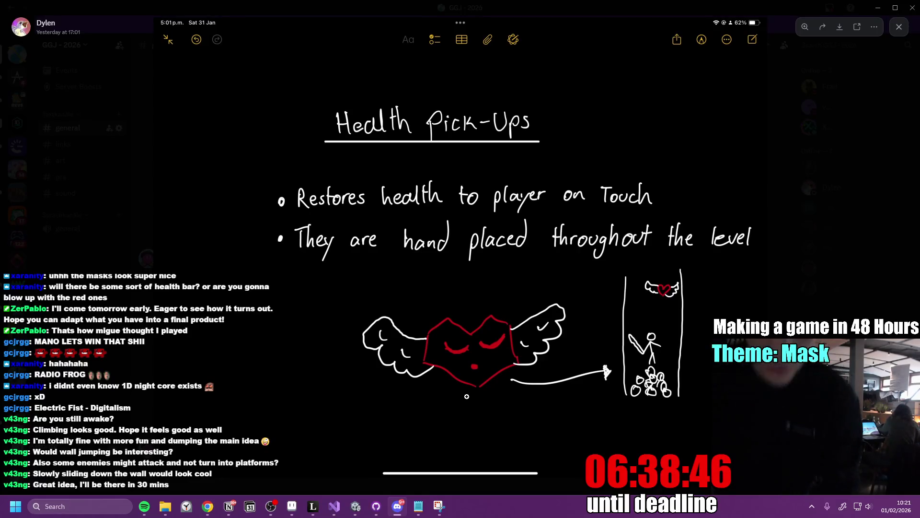
{"action": "key", "text": "alt+Tab"}
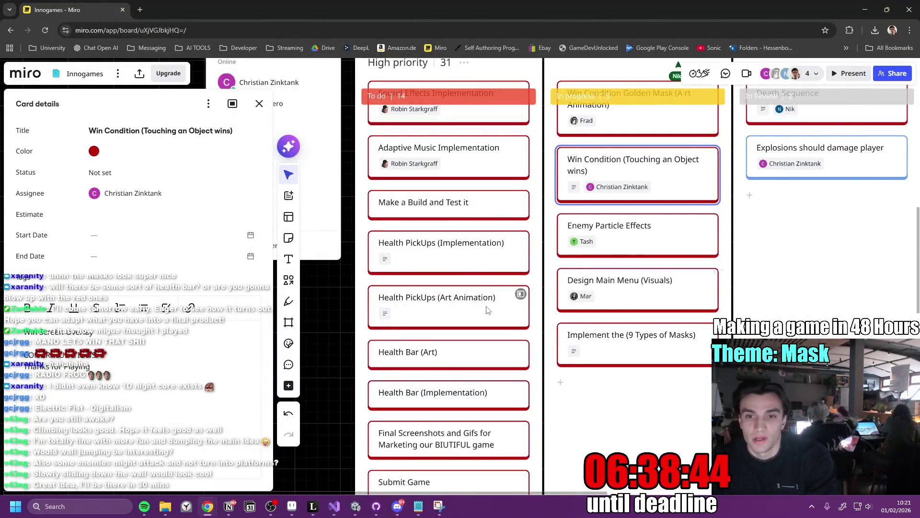
Compare the Health Pick-Ups sketch against the Miro task board.
{"action": "key", "text": "alt+Tab"}
{"action": "key", "text": "alt+Tab"}
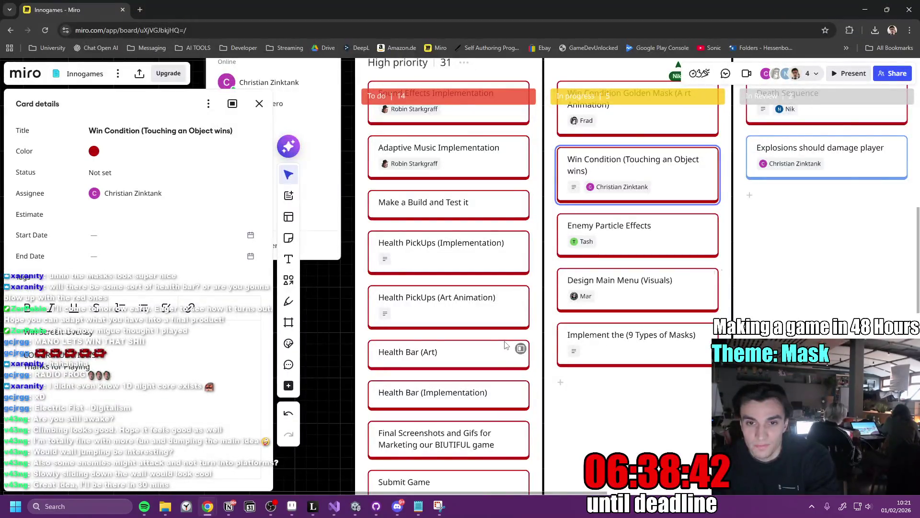
{"action": "key", "text": "alt+Tab"}
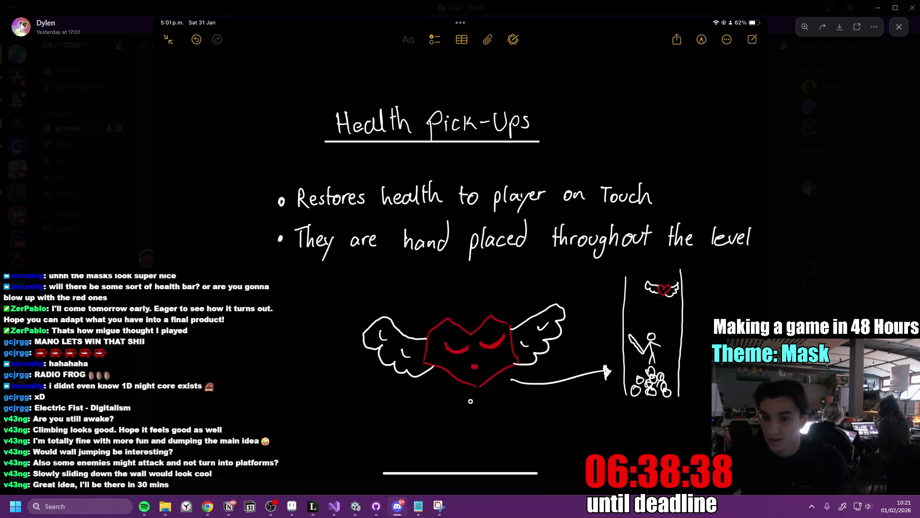
{"action": "key", "text": "alt+Tab"}
{"action": "key", "text": "alt+Tab"}
{"action": "key", "text": "alt+Tab"}
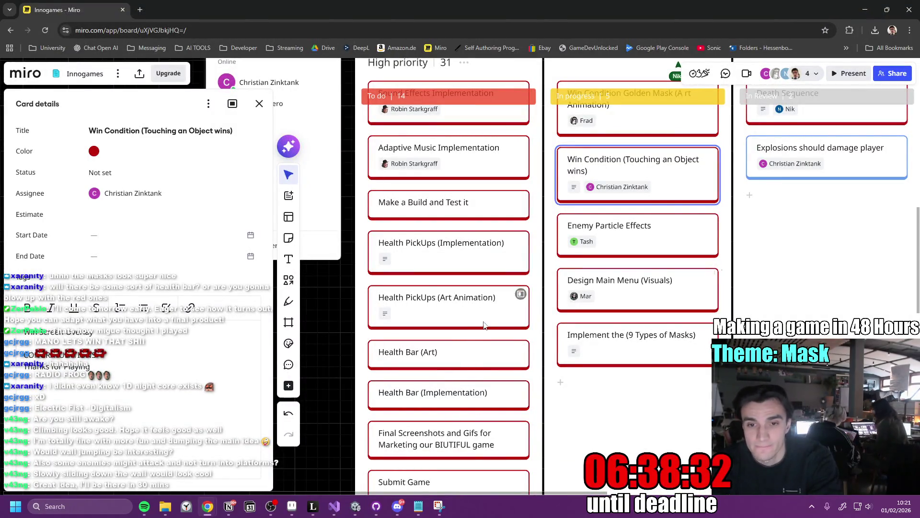
{"action": "scroll", "coordinate": [466, 324], "scroll_direction": "down", "scroll_amount": 2}
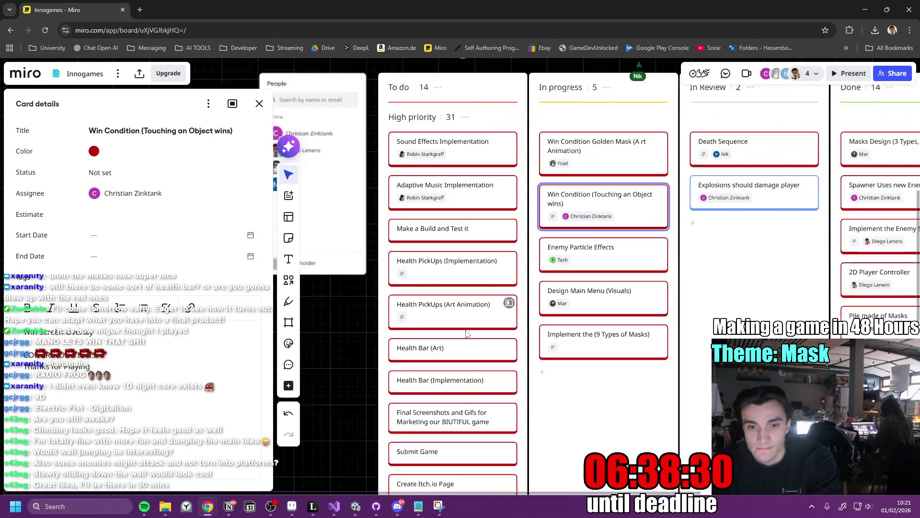
{"action": "scroll", "coordinate": [422, 345], "scroll_direction": "up", "scroll_amount": 3}
{"action": "scroll", "coordinate": [422, 345], "scroll_direction": "down", "scroll_amount": 1}
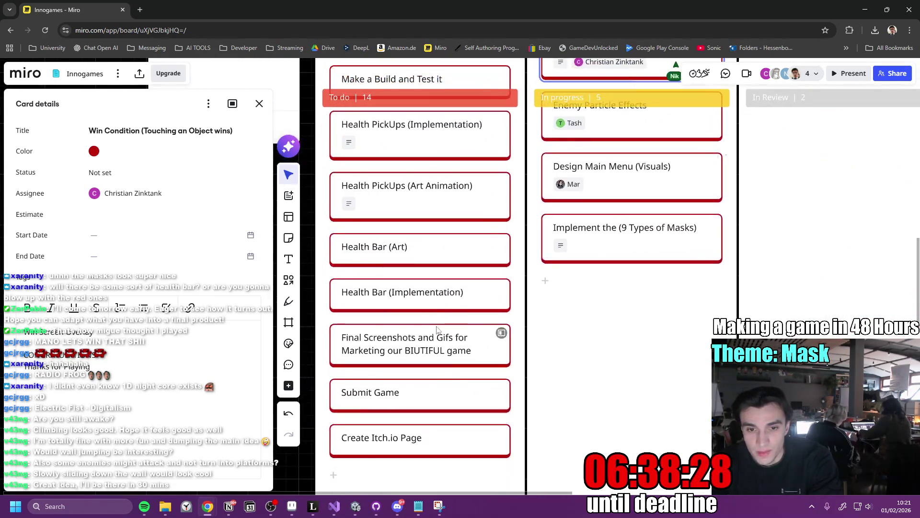
{"action": "scroll", "coordinate": [428, 393], "scroll_direction": "up", "scroll_amount": 2}
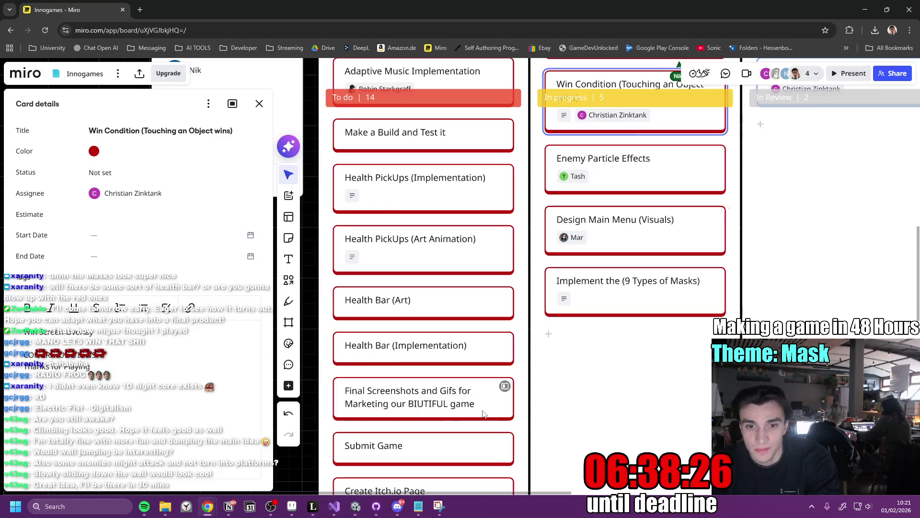
Move Health PickUps (Art Animation) to the top of In progress and assign it to the Golden Mask card's teammate.
{"action": "mouse_move", "coordinate": [413, 244]}
{"action": "left_mouse_down"}
{"action": "mouse_move", "coordinate": [623, 79]}
{"action": "mouse_move", "coordinate": [668, 78]}
{"action": "mouse_move", "coordinate": [681, 221]}
{"action": "mouse_move", "coordinate": [684, 174]}
{"action": "left_mouse_up"}
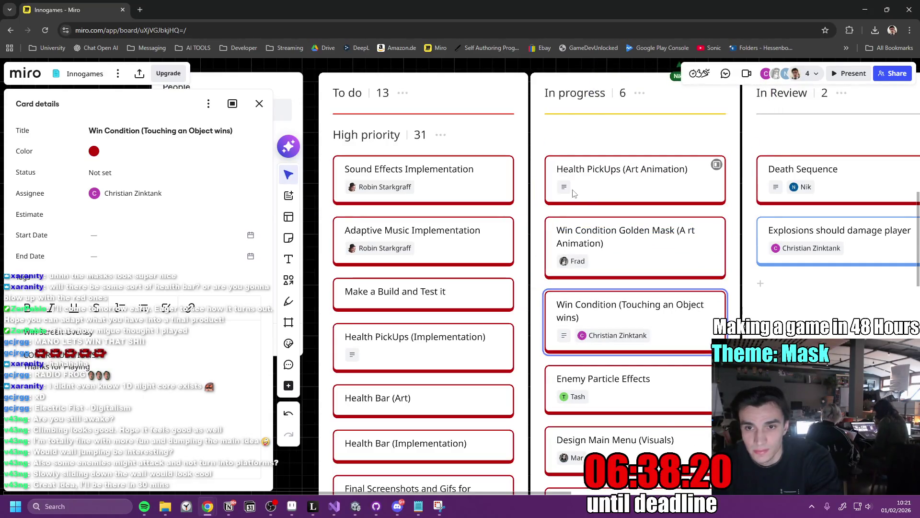
{"action": "left_click", "coordinate": [682, 190]}
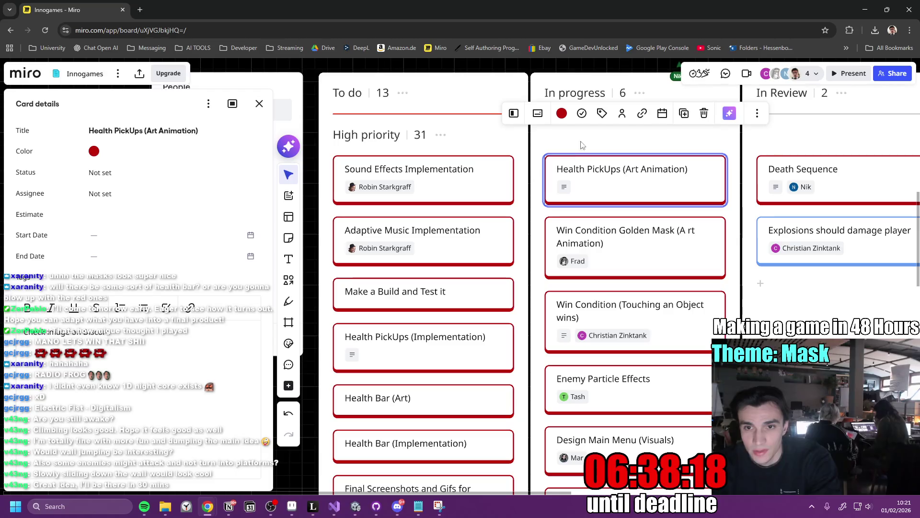
{"action": "left_click", "coordinate": [622, 113]}
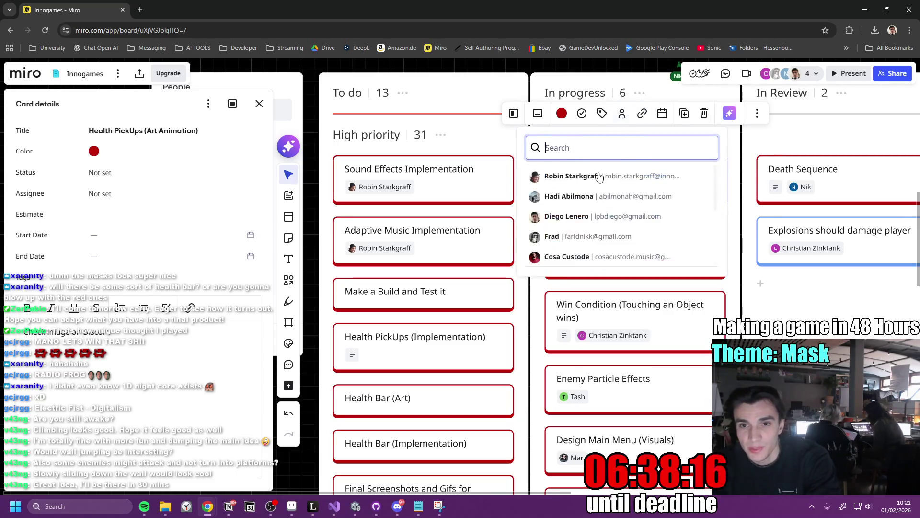
{"action": "left_click", "coordinate": [604, 238]}
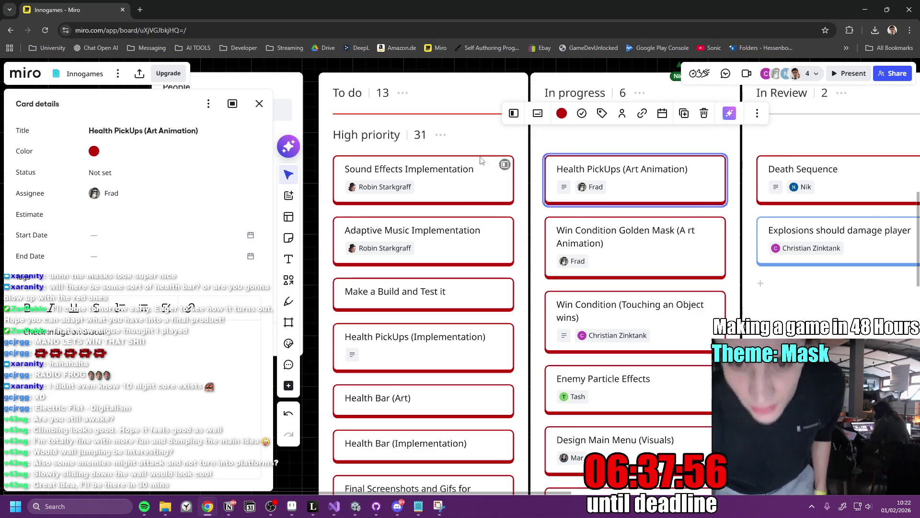
{"action": "scroll", "coordinate": [719, 214], "scroll_direction": "down", "scroll_amount": 3}
{"action": "scroll", "coordinate": [435, 353], "scroll_direction": "down", "scroll_amount": 2}
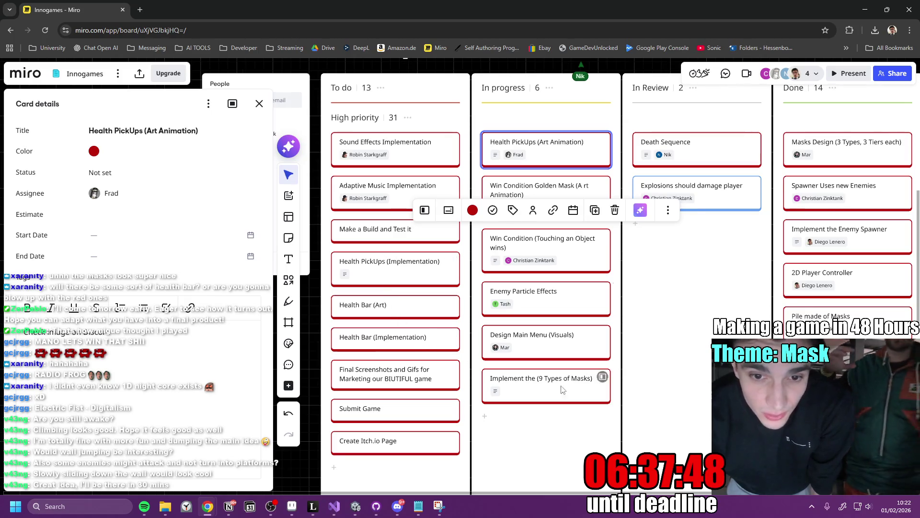
{"action": "left_click", "coordinate": [651, 331]}
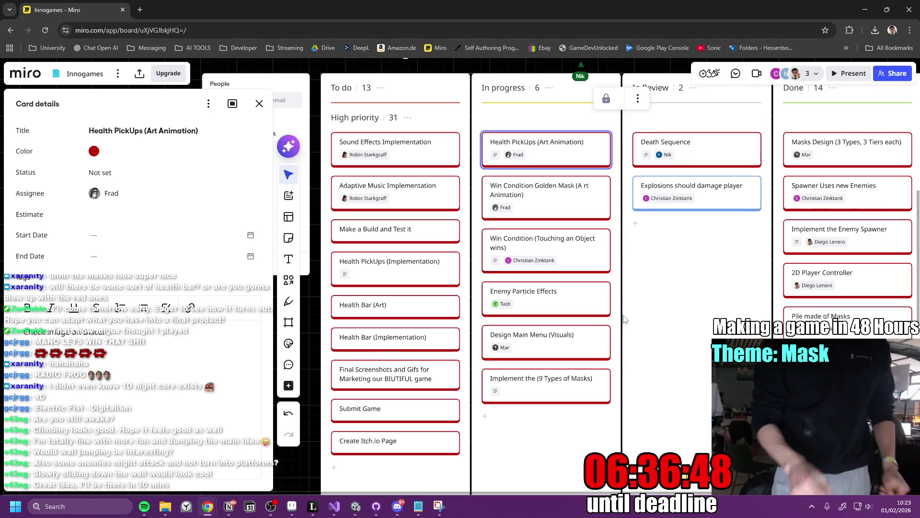
{"action": "left_click", "coordinate": [405, 271]}
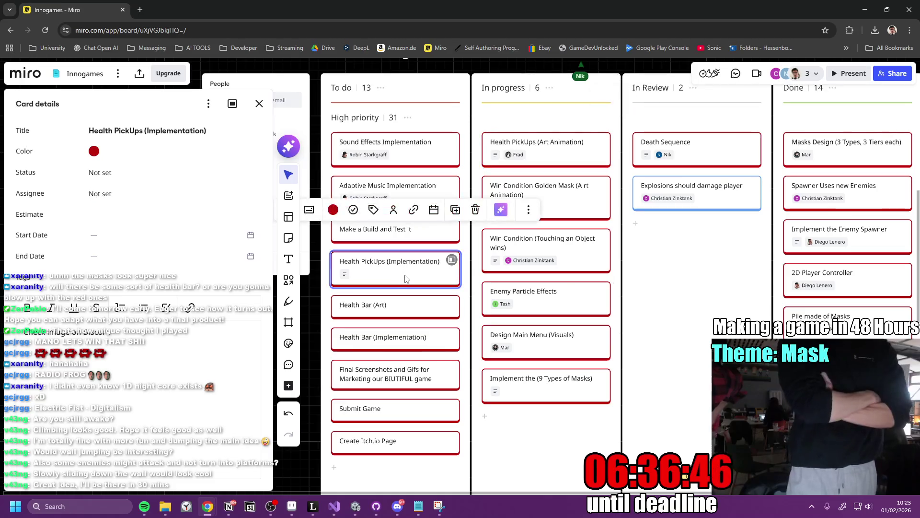
Move Health Bar (Art) to the top of In progress and assign it to the same teammate.
{"action": "left_click", "coordinate": [380, 311]}
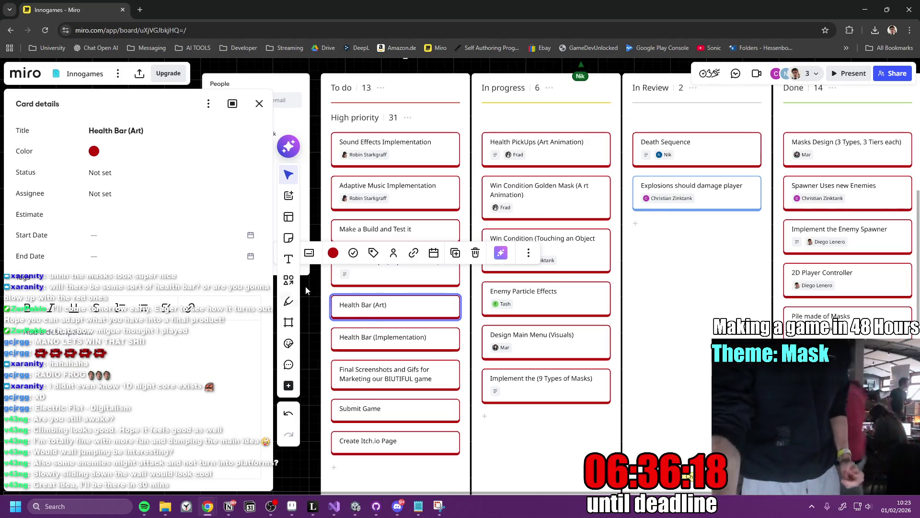
{"action": "mouse_move", "coordinate": [384, 307]}
{"action": "left_mouse_down"}
{"action": "mouse_move", "coordinate": [571, 162]}
{"action": "mouse_move", "coordinate": [527, 189]}
{"action": "left_mouse_up"}
{"action": "right_click", "coordinate": [526, 187]}
{"action": "left_click", "coordinate": [518, 193]}
{"action": "left_click", "coordinate": [532, 133]}
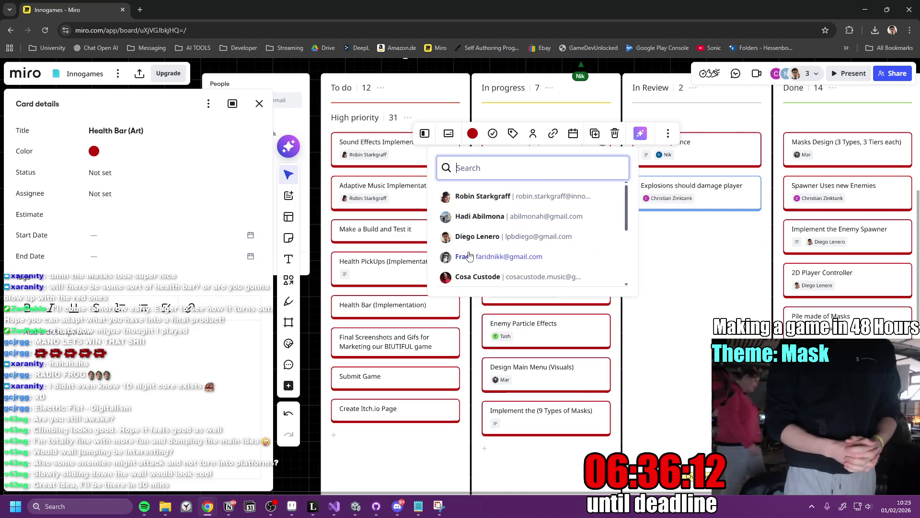
{"action": "left_click", "coordinate": [462, 256]}
Deselect the card and close the full-screen Health Pick-Ups sketch in Discord.
{"action": "scroll", "coordinate": [544, 250], "scroll_direction": "up", "scroll_amount": 1}
{"action": "scroll", "coordinate": [545, 250], "scroll_direction": "down", "scroll_amount": 1}
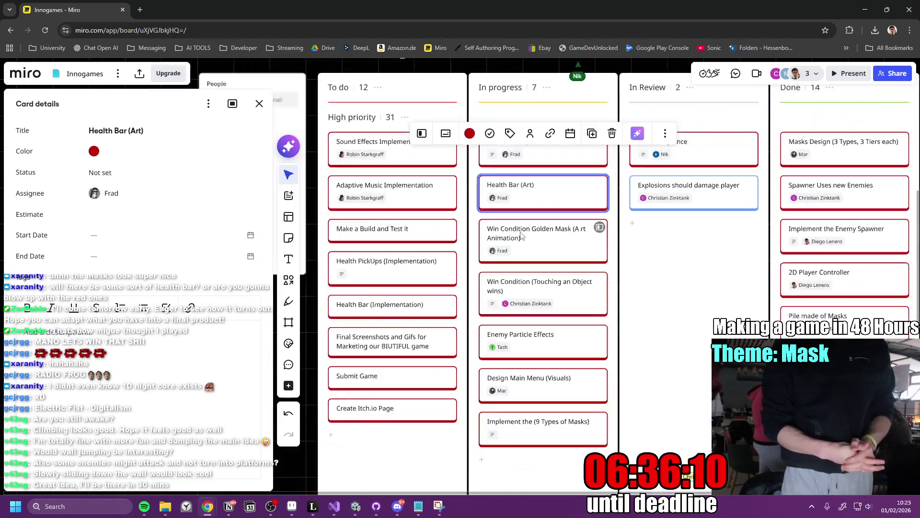
{"action": "left_click", "coordinate": [619, 228]}
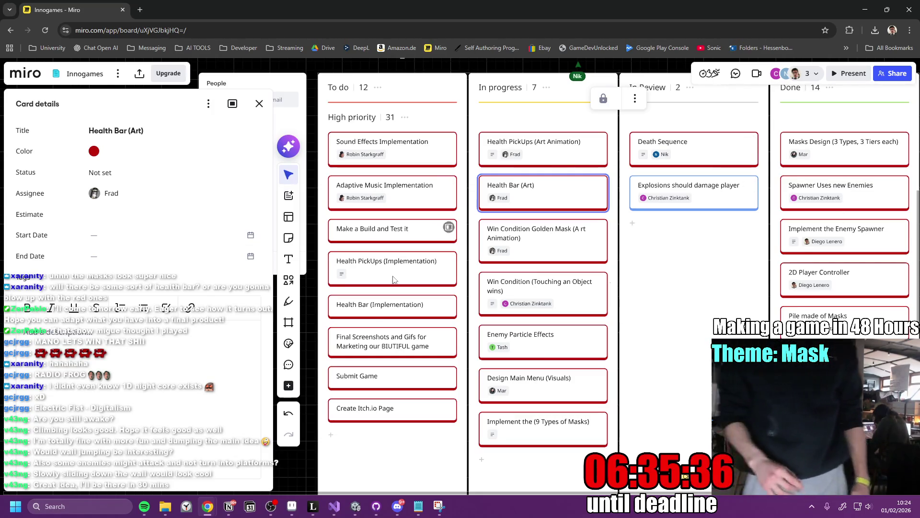
{"action": "left_click", "coordinate": [397, 507]}
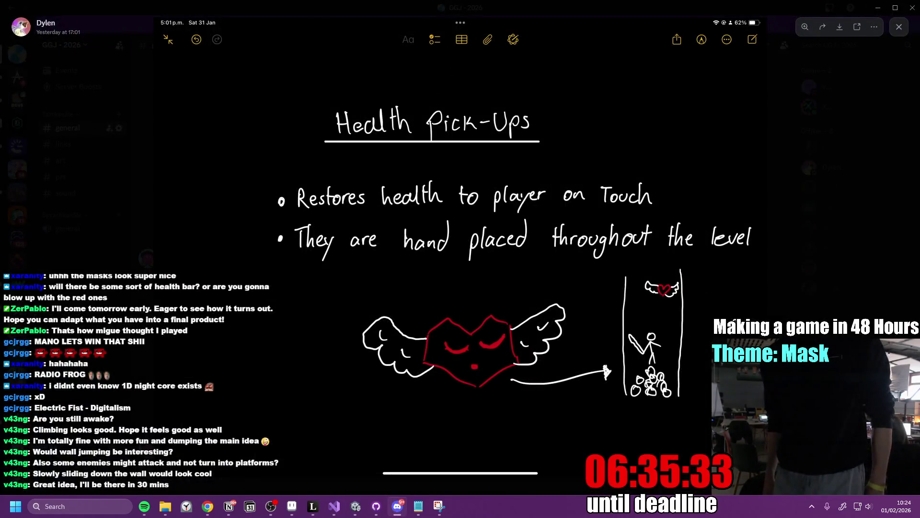
{"action": "left_click", "coordinate": [796, 294]}
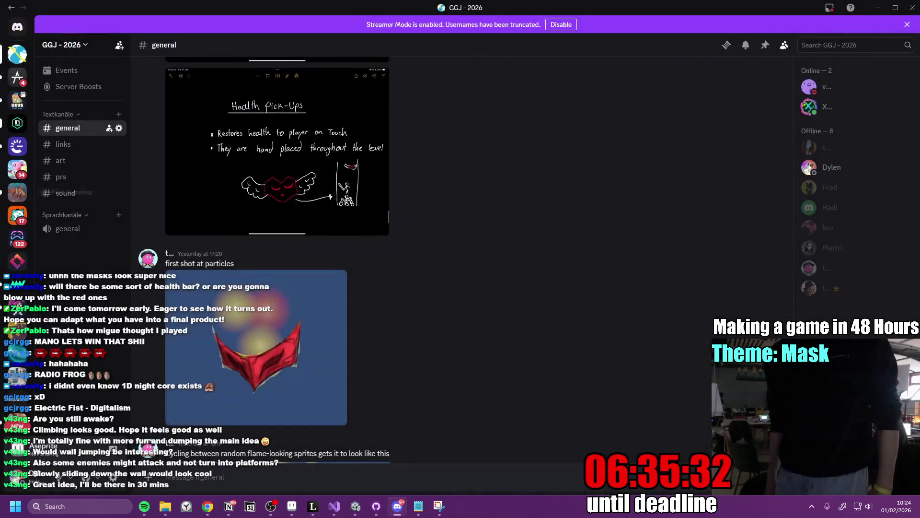
Scroll #general, read the latest posts in #art, and return to Miro.
{"action": "scroll", "coordinate": [192, 340], "scroll_direction": "down", "scroll_amount": 5}
{"action": "scroll", "coordinate": [216, 361], "scroll_direction": "down", "scroll_amount": 8}
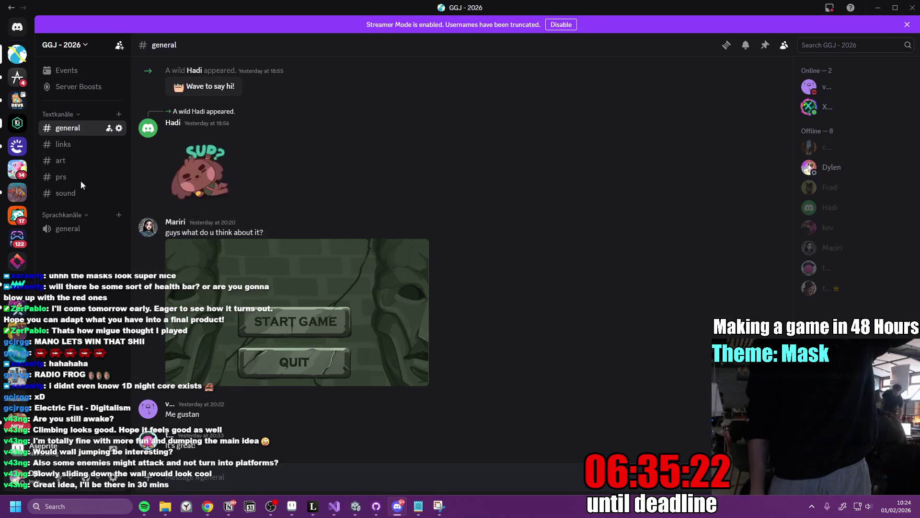
{"action": "left_click", "coordinate": [65, 164]}
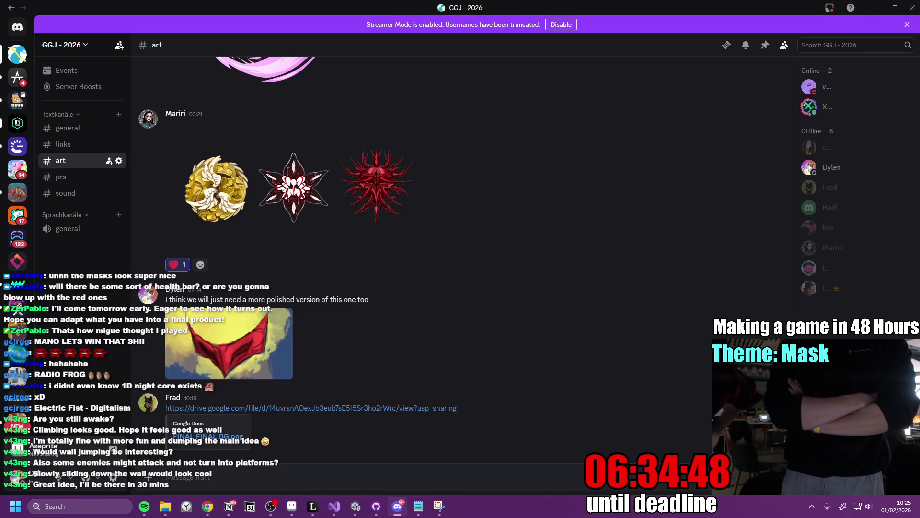
{"action": "mouse_move", "coordinate": [207, 506]}
{"action": "left_click", "coordinate": [259, 455]}
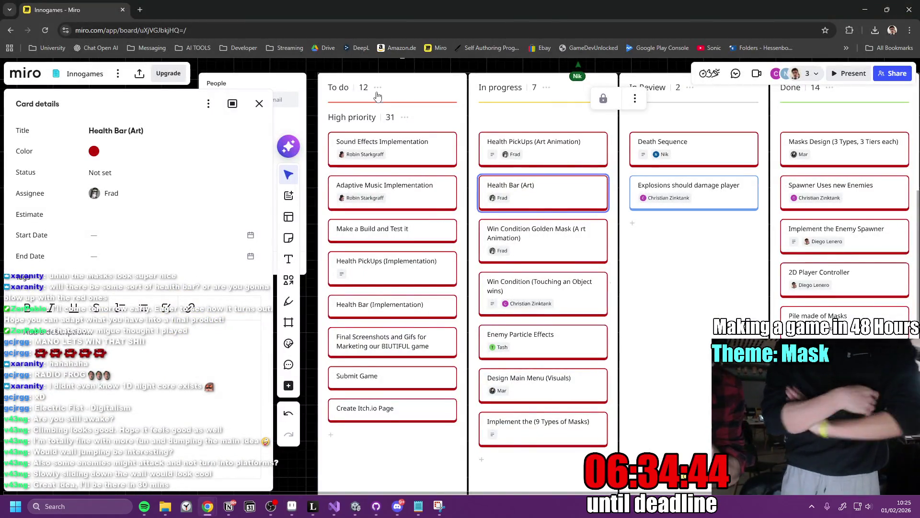
Add a Mask Platform Final card and drag it to the top of In progress.
{"action": "left_click", "coordinate": [371, 433]}
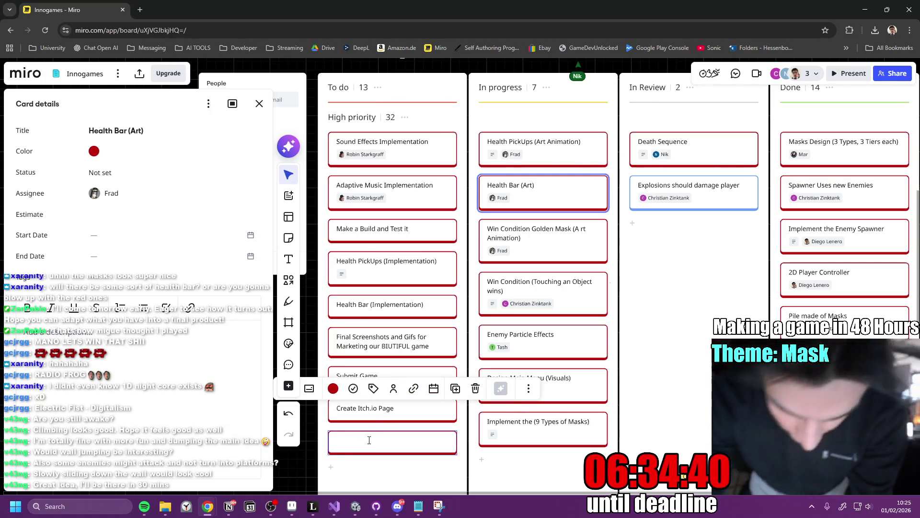
{"action": "type", "text": "Mask Platform"}
{"action": "key", "text": "BackSpace"}
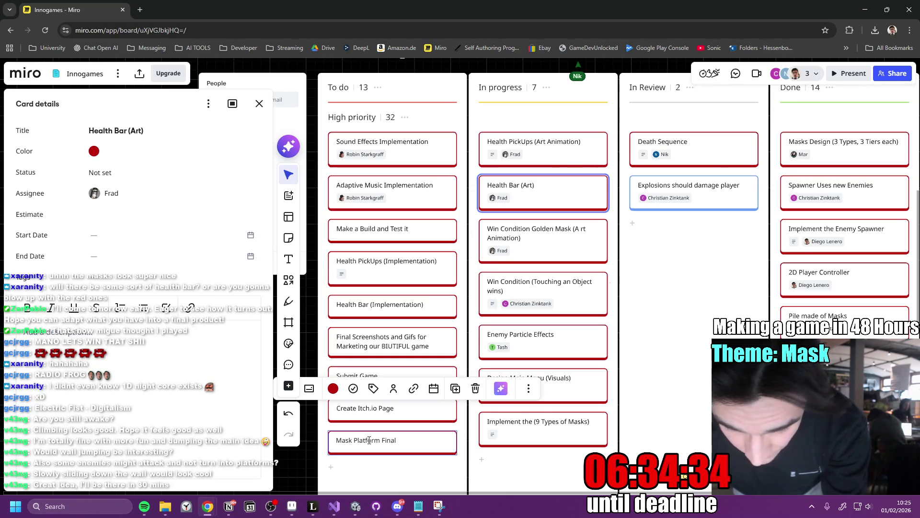
{"action": "key", "text": "Escape"}
{"action": "mouse_move", "coordinate": [390, 440]}
{"action": "left_mouse_down"}
{"action": "mouse_move", "coordinate": [651, 101]}
{"action": "mouse_move", "coordinate": [642, 103]}
{"action": "left_mouse_up"}
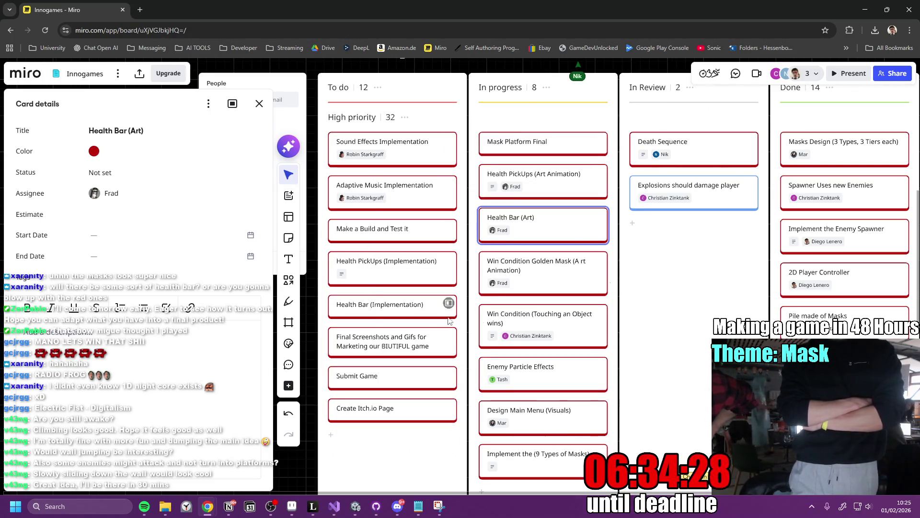
Move Design Main Menu (Visuals) under Win Condition Golden Mask and assign Mask Platform Final to a teammate.
{"action": "scroll", "coordinate": [549, 347], "scroll_direction": "down", "scroll_amount": 1}
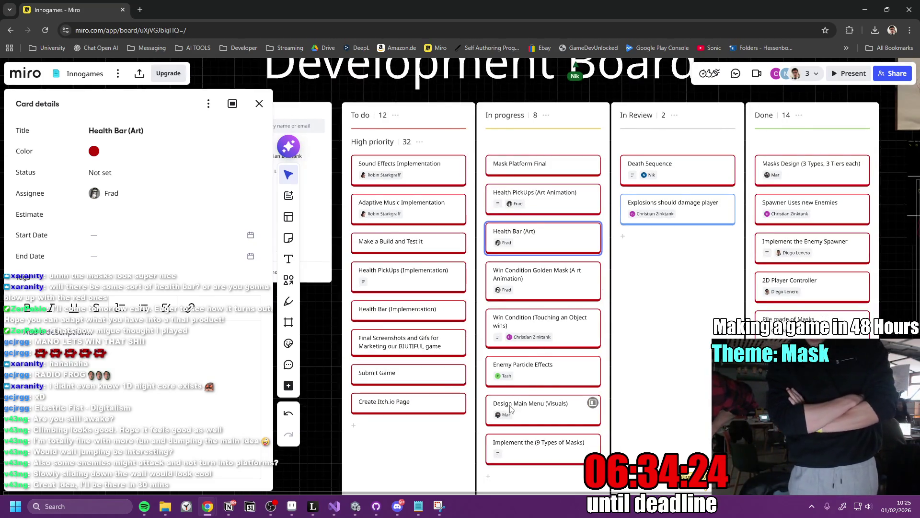
{"action": "mouse_move", "coordinate": [520, 407]}
{"action": "left_mouse_down"}
{"action": "mouse_move", "coordinate": [520, 263]}
{"action": "mouse_move", "coordinate": [520, 319]}
{"action": "left_mouse_up"}
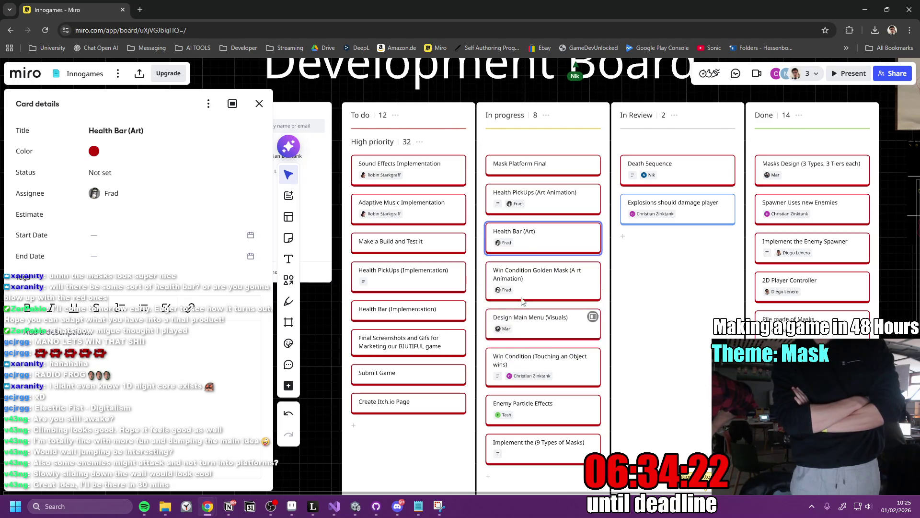
{"action": "left_click", "coordinate": [522, 174]}
{"action": "left_click", "coordinate": [530, 112]}
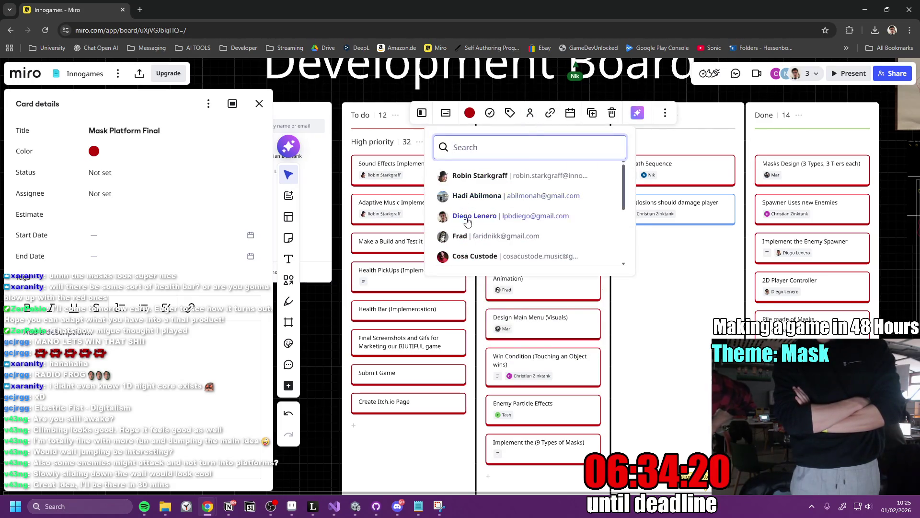
{"action": "left_click", "coordinate": [460, 237]}
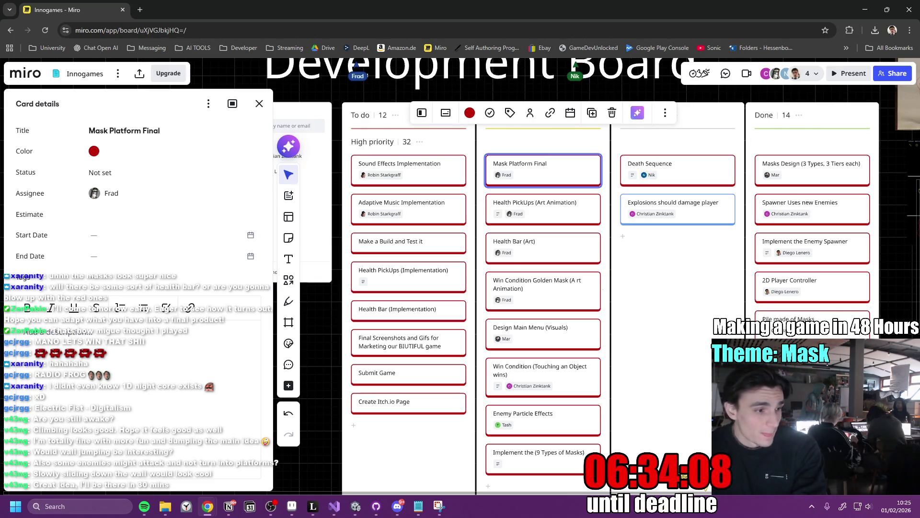
{"action": "scroll", "coordinate": [566, 309], "scroll_direction": "down", "scroll_amount": 2}
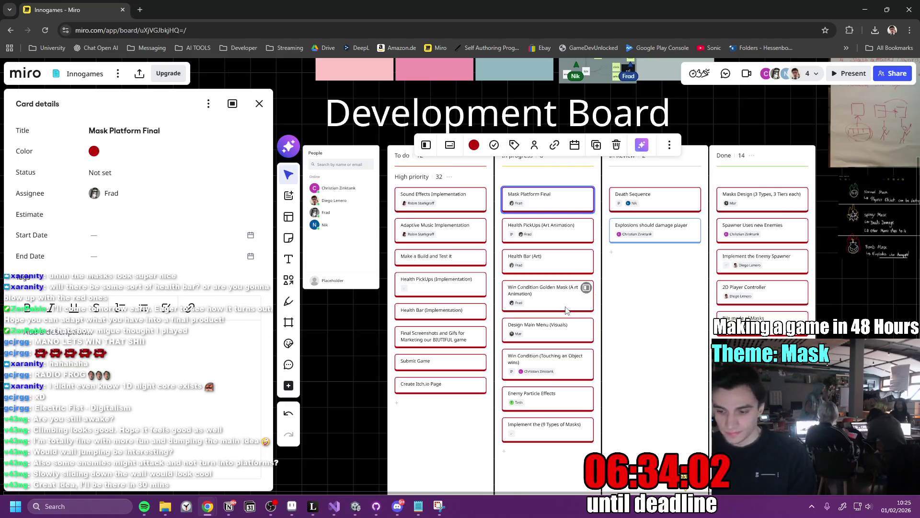
{"action": "left_click", "coordinate": [357, 506]}
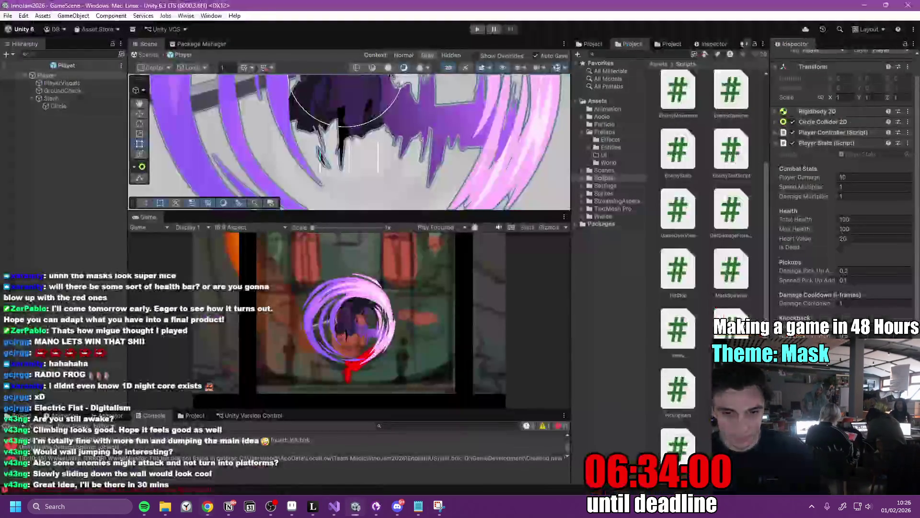
Fetch origin for InnoGameJam2026 in GitHub Desktop, check Discord's art channel, and return to Unity.
{"action": "left_click", "coordinate": [383, 507]}
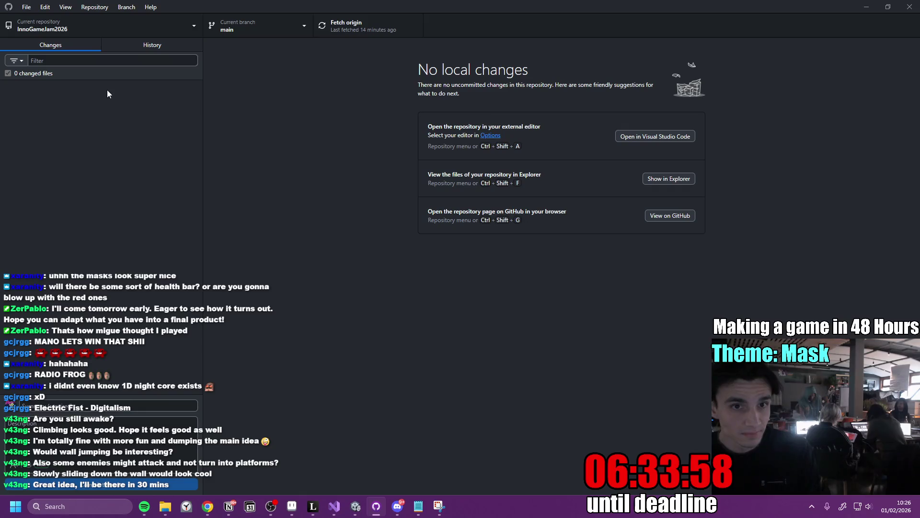
{"action": "left_click", "coordinate": [350, 28]}
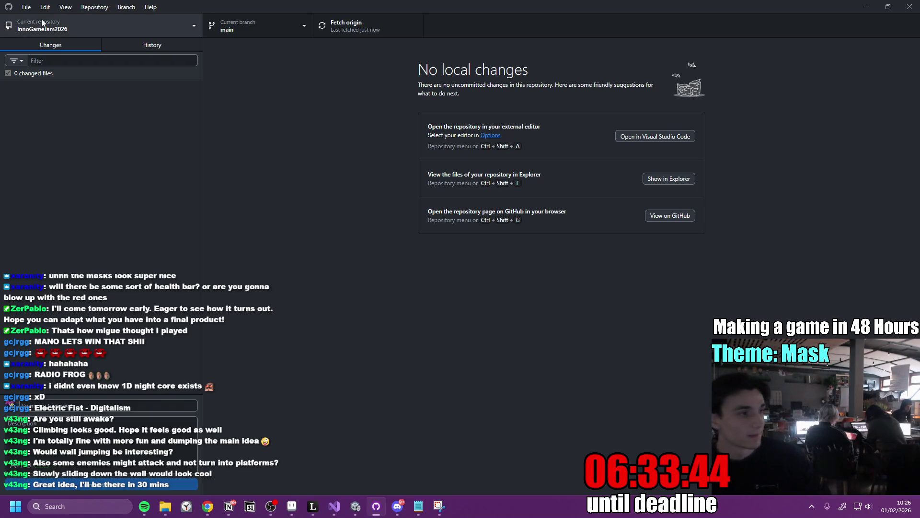
{"action": "key", "text": "alt+Tab"}
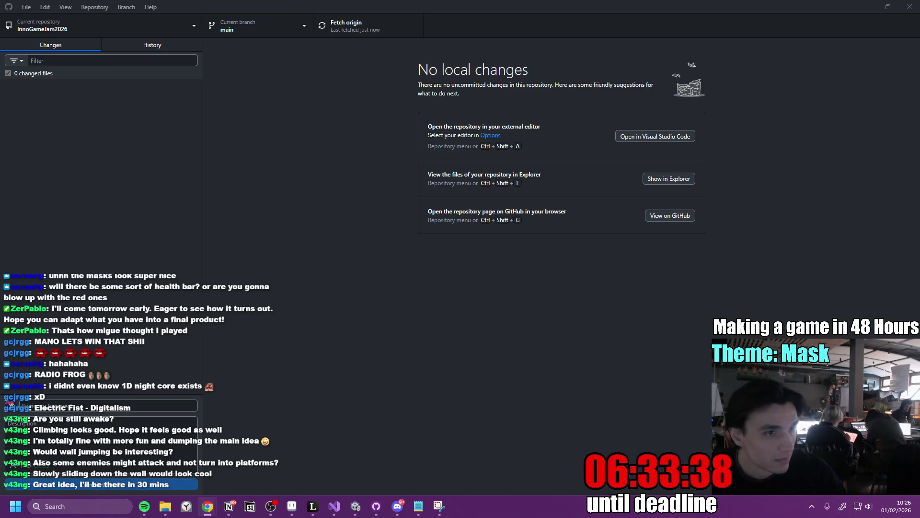
{"action": "key", "text": "alt+Tab"}
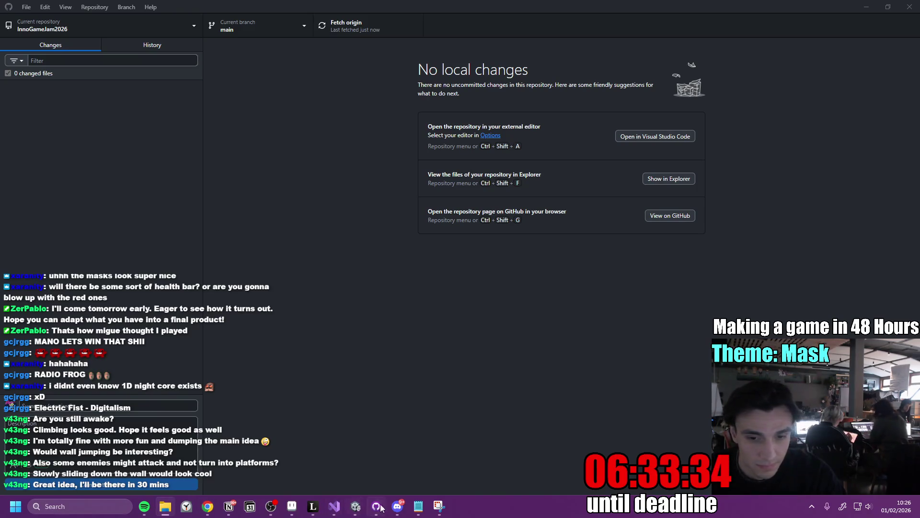
{"action": "left_click", "coordinate": [396, 506]}
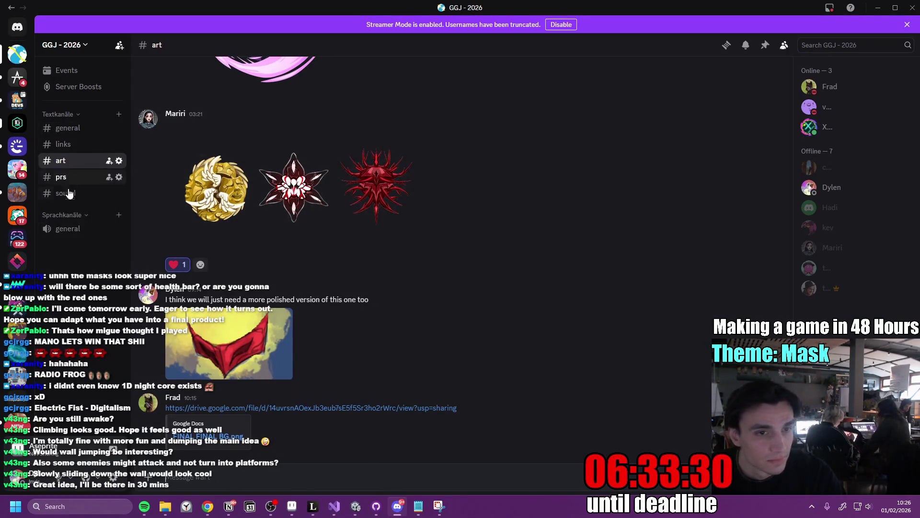
{"action": "left_click", "coordinate": [352, 507]}
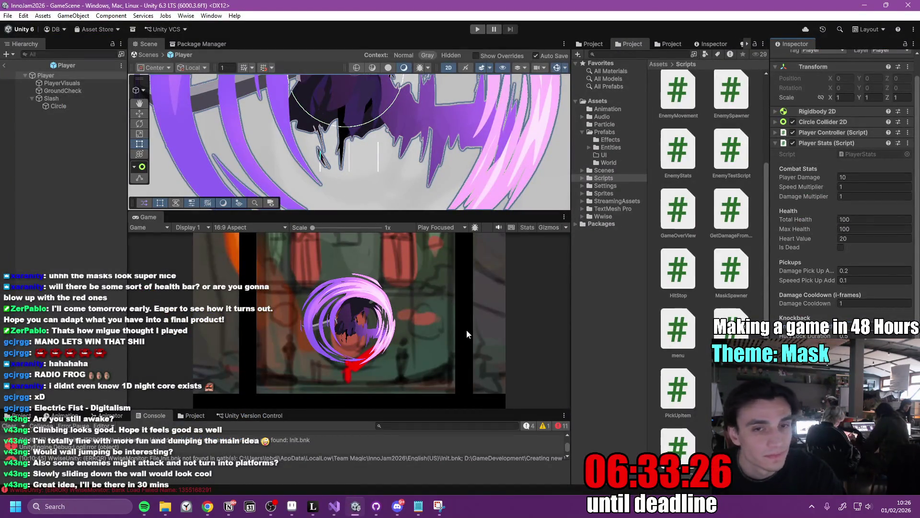
Widen the Project and Inspector panels and open the Assets/Sprites folder.
{"action": "left_click_drag", "start_coordinate": [571, 263], "coordinate": [441, 276]}
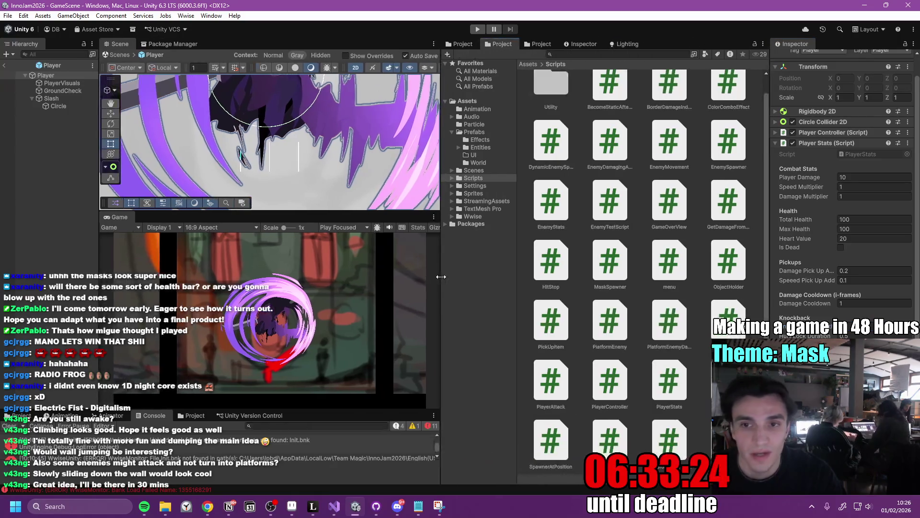
{"action": "left_click_drag", "start_coordinate": [770, 225], "coordinate": [665, 238]}
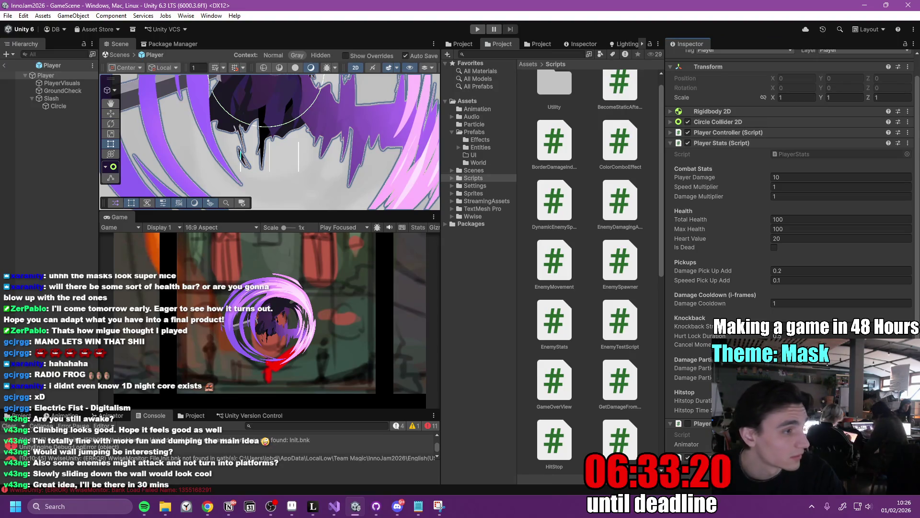
{"action": "left_click", "coordinate": [479, 192]}
{"action": "scroll", "coordinate": [563, 222], "scroll_direction": "up", "scroll_amount": 1}
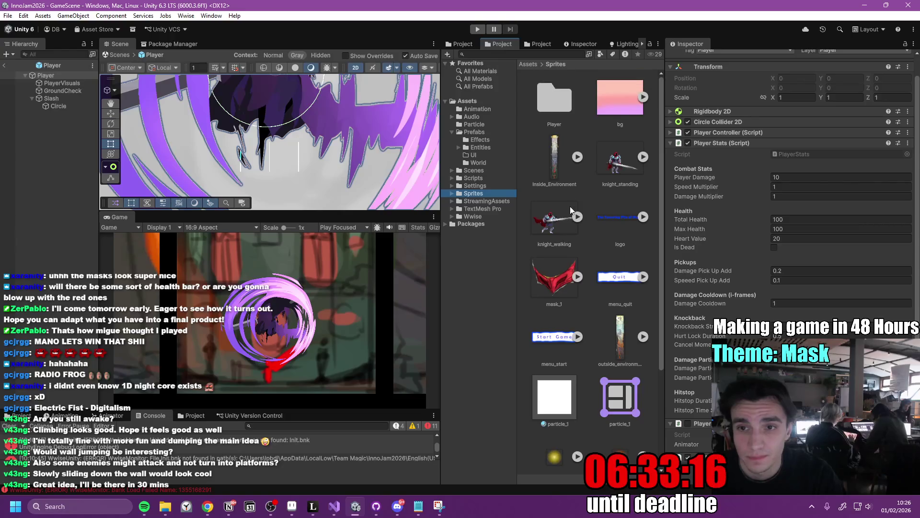
{"action": "scroll", "coordinate": [570, 209], "scroll_direction": "down", "scroll_amount": 3}
{"action": "scroll", "coordinate": [565, 283], "scroll_direction": "up", "scroll_amount": 3}
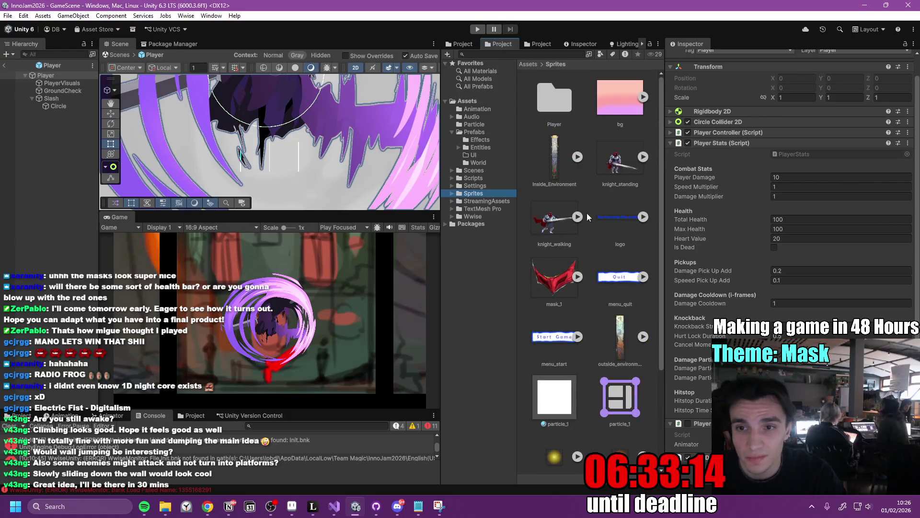
{"action": "scroll", "coordinate": [575, 215], "scroll_direction": "down", "scroll_amount": 3}
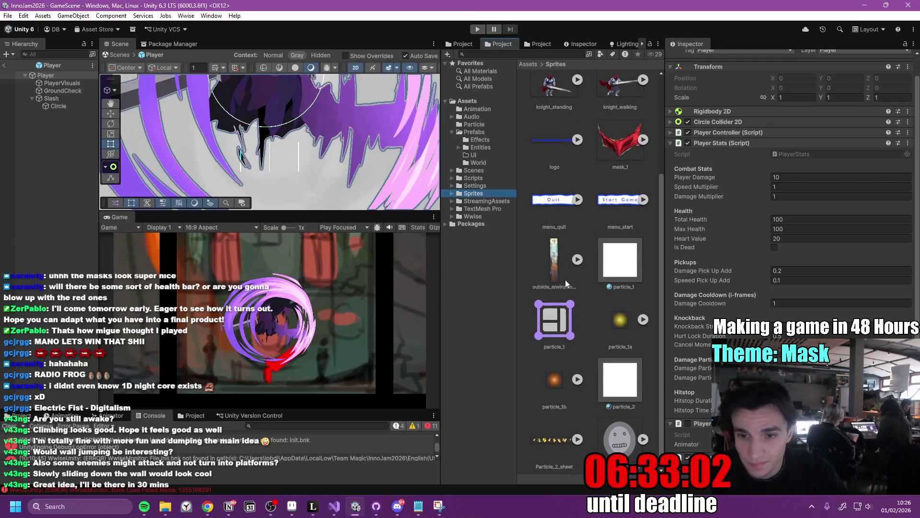
Inspect the outside_environment and FINAL FINAL BG sprites, then exit the Player prefab.
{"action": "left_click", "coordinate": [556, 265]}
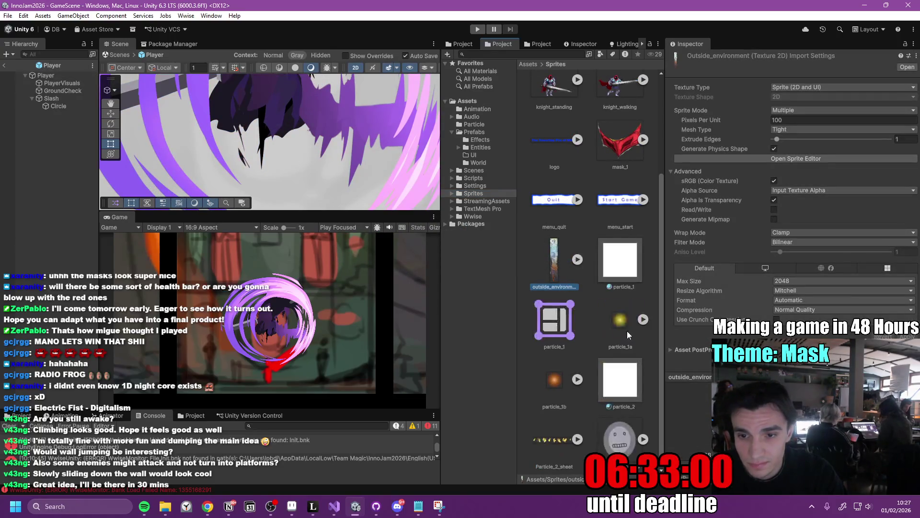
{"action": "scroll", "coordinate": [626, 326], "scroll_direction": "up", "scroll_amount": 3}
{"action": "scroll", "coordinate": [621, 309], "scroll_direction": "down", "scroll_amount": 5}
{"action": "scroll", "coordinate": [585, 242], "scroll_direction": "up", "scroll_amount": 5}
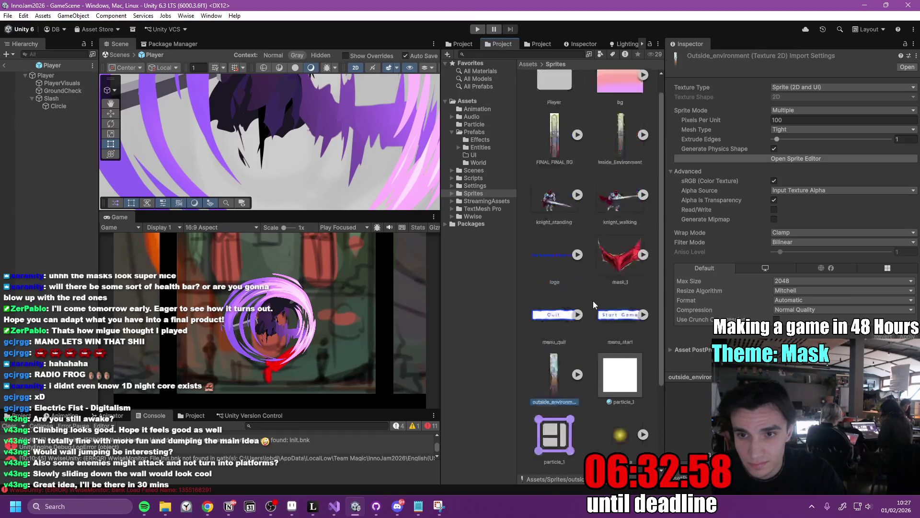
{"action": "left_click", "coordinate": [546, 163]}
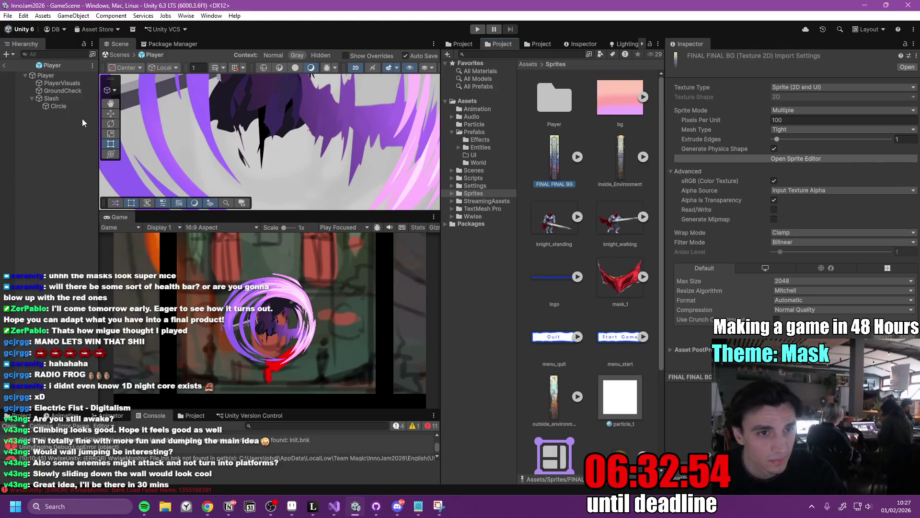
{"action": "left_click", "coordinate": [5, 65]}
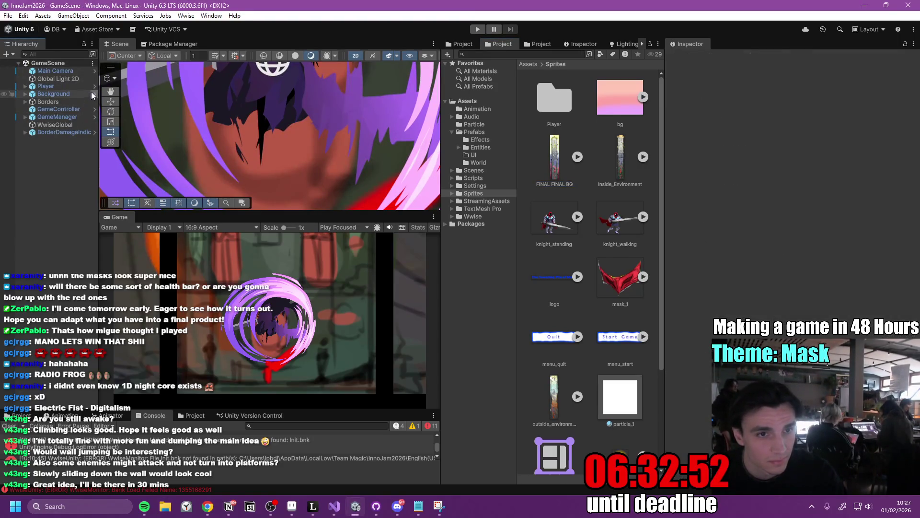
Assign the FINAL FINAL BG sprite to BackgroundVisuals in the Background prefab and reset its transform.
{"action": "left_click", "coordinate": [91, 93]}
{"action": "left_click", "coordinate": [71, 83]}
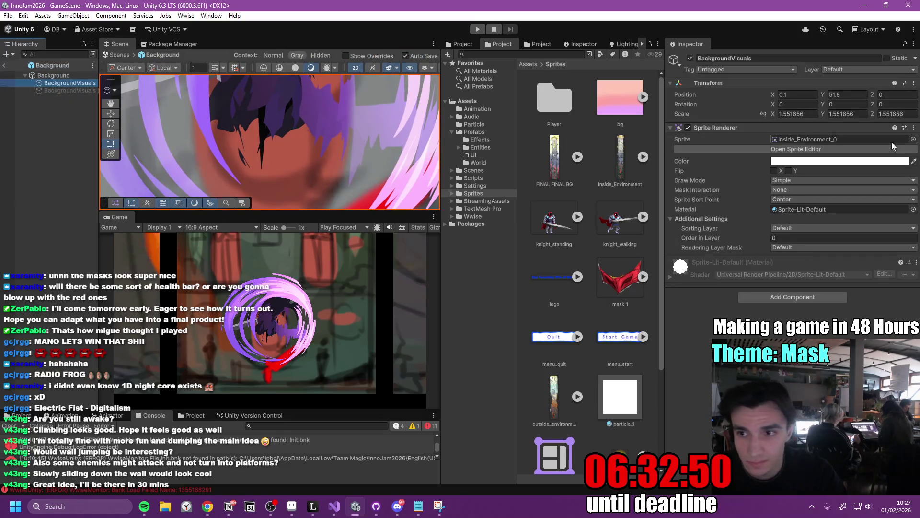
{"action": "left_click_drag", "start_coordinate": [554, 160], "coordinate": [834, 139]}
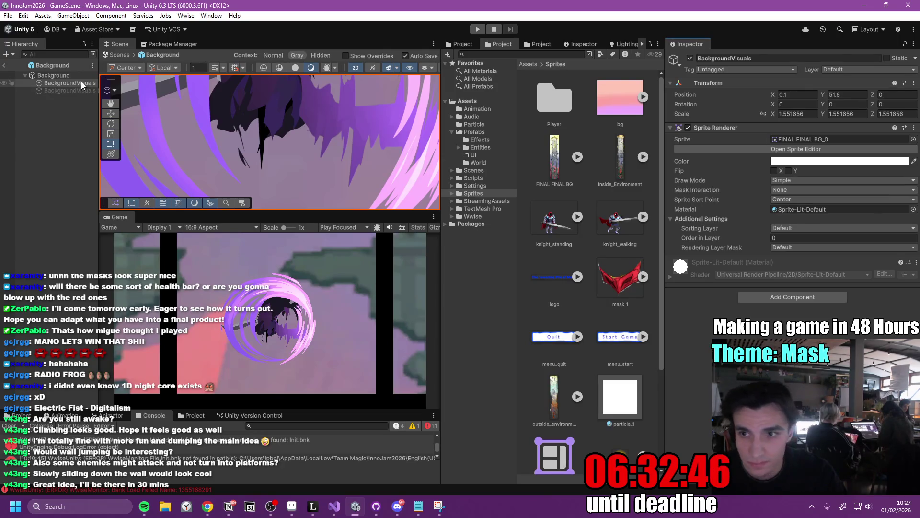
{"action": "left_click", "coordinate": [914, 84]}
{"action": "left_click", "coordinate": [838, 95]}
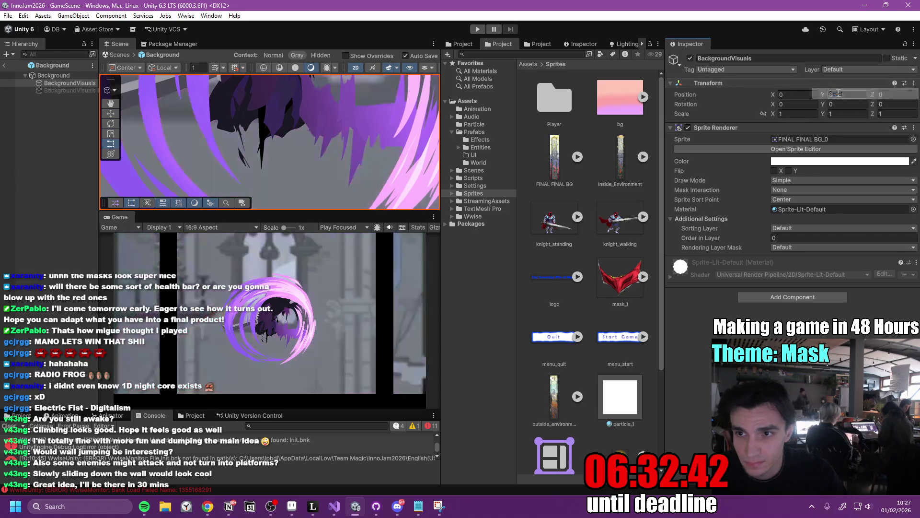
{"action": "double_click", "coordinate": [75, 85]}
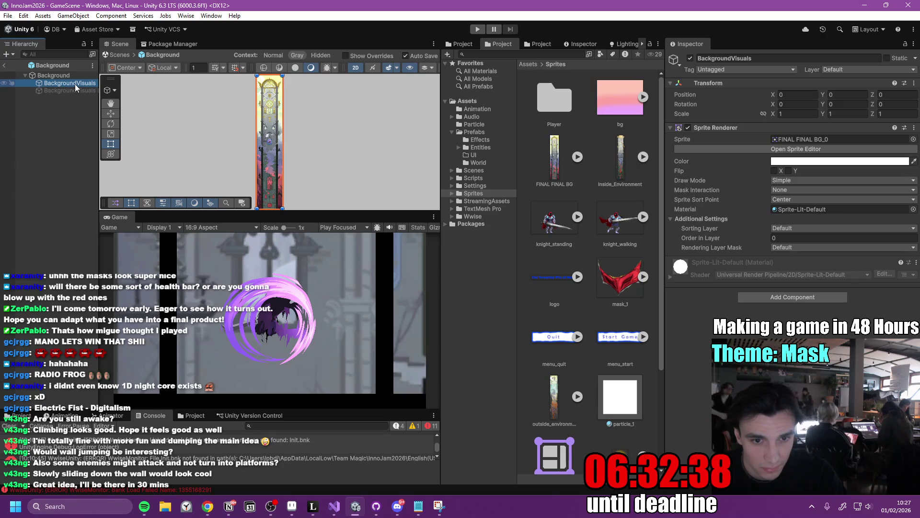
Lock proportional scaling and set the BackgroundVisuals scale to 0.6.
{"action": "left_click", "coordinate": [763, 114]}
{"action": "left_click", "coordinate": [789, 113]}
{"action": "type", "text": "0.7"}
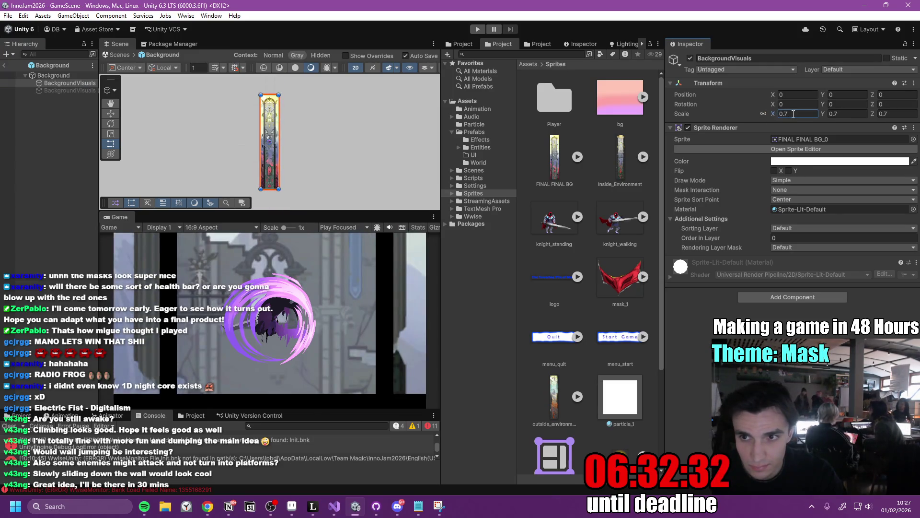
{"action": "key", "text": "BackSpace"}
{"action": "type", "text": "6"}
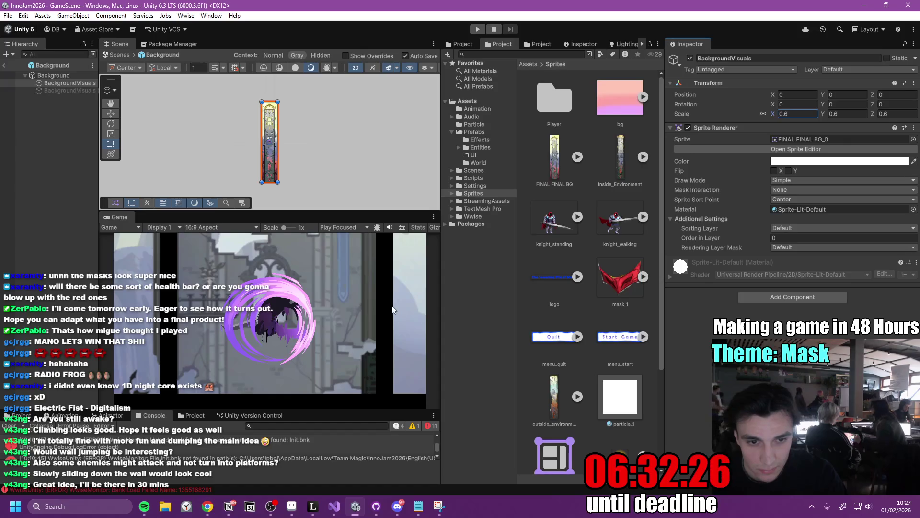
Check the background in a maximized Game view, then reselect BackgroundVisuals.
{"action": "double_click", "coordinate": [121, 218]}
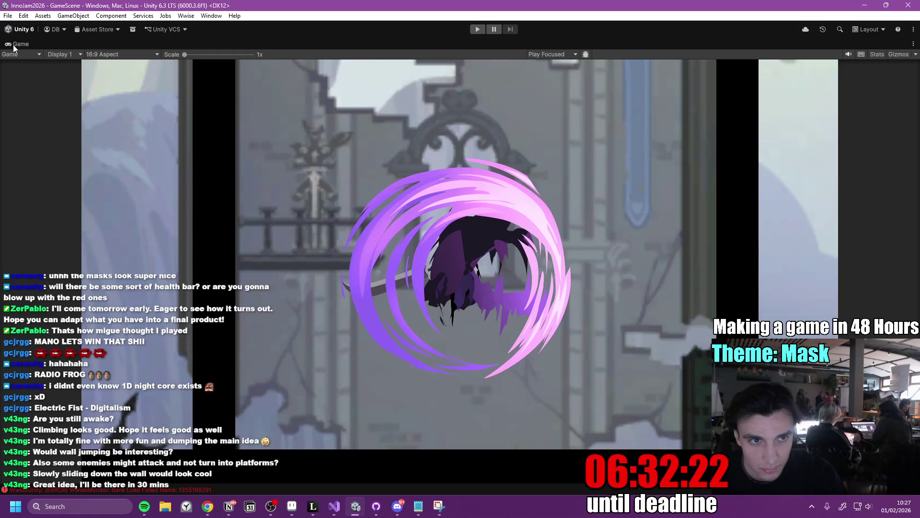
{"action": "double_click", "coordinate": [13, 45]}
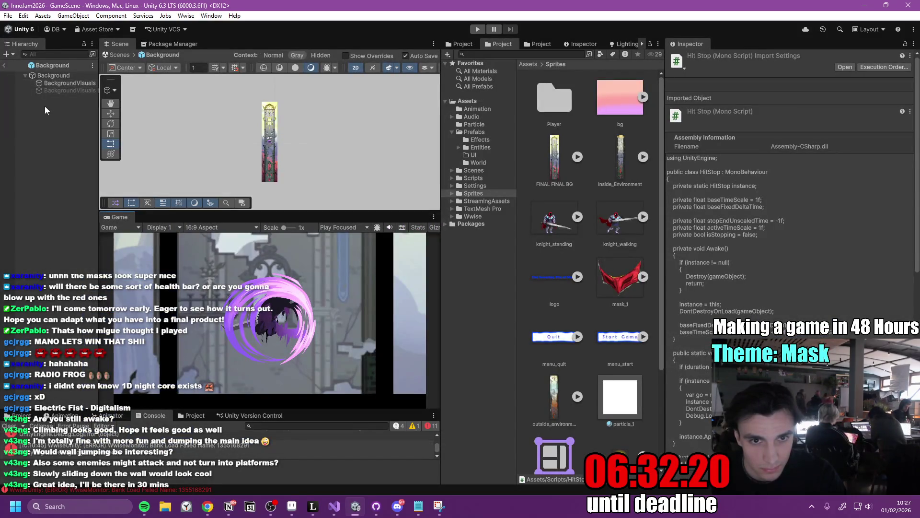
{"action": "left_click", "coordinate": [62, 76]}
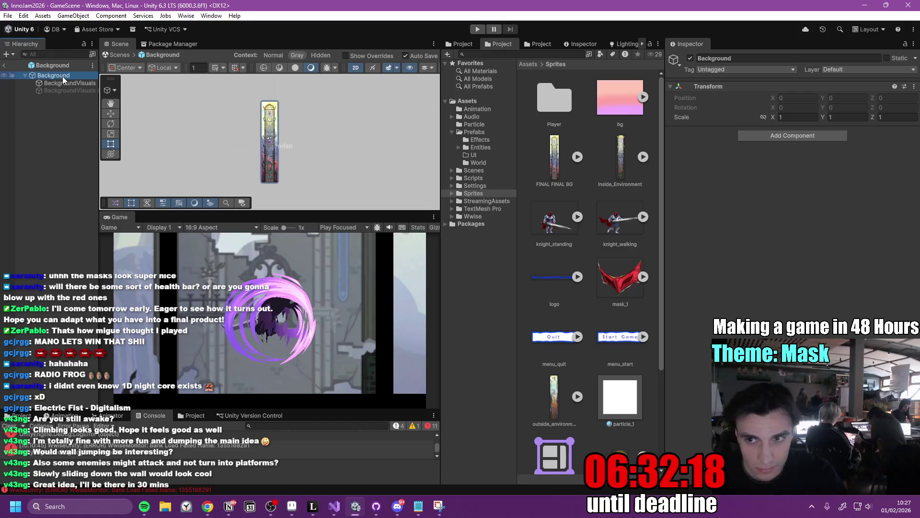
{"action": "left_click", "coordinate": [64, 84]}
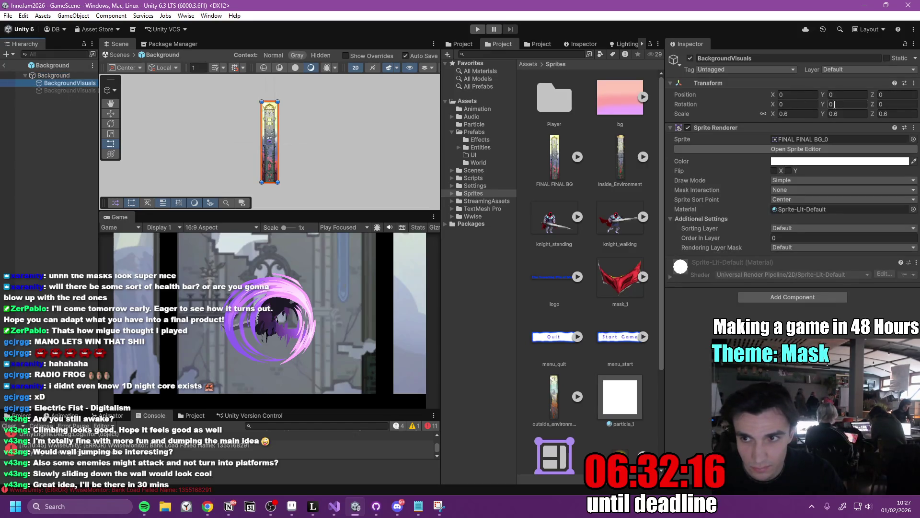
{"action": "left_click", "coordinate": [55, 76]}
{"action": "left_click", "coordinate": [64, 85]}
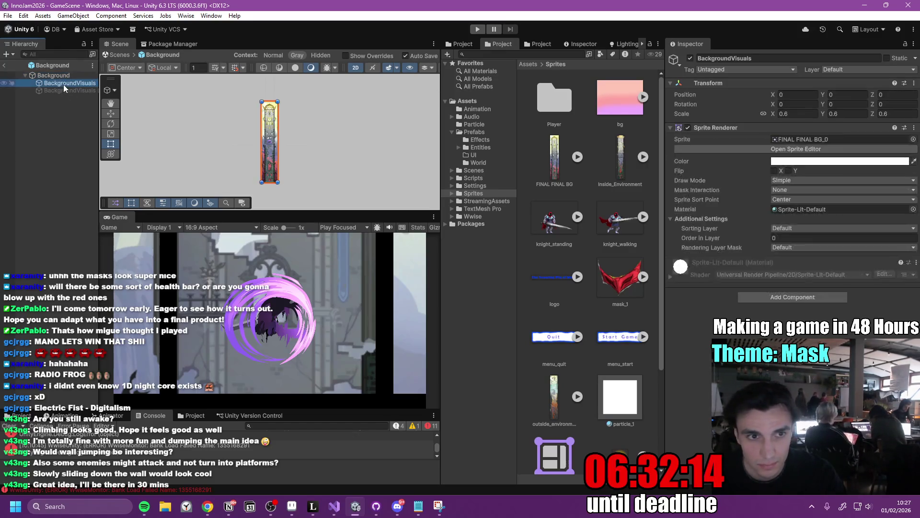
{"action": "left_click", "coordinate": [111, 114]}
Raise the background sprite and set its Position Y to 48.5.
{"action": "left_click_drag", "start_coordinate": [271, 113], "coordinate": [270, 100]}
{"action": "key", "text": "f"}
{"action": "left_click_drag", "start_coordinate": [270, 89], "coordinate": [269, 84]}
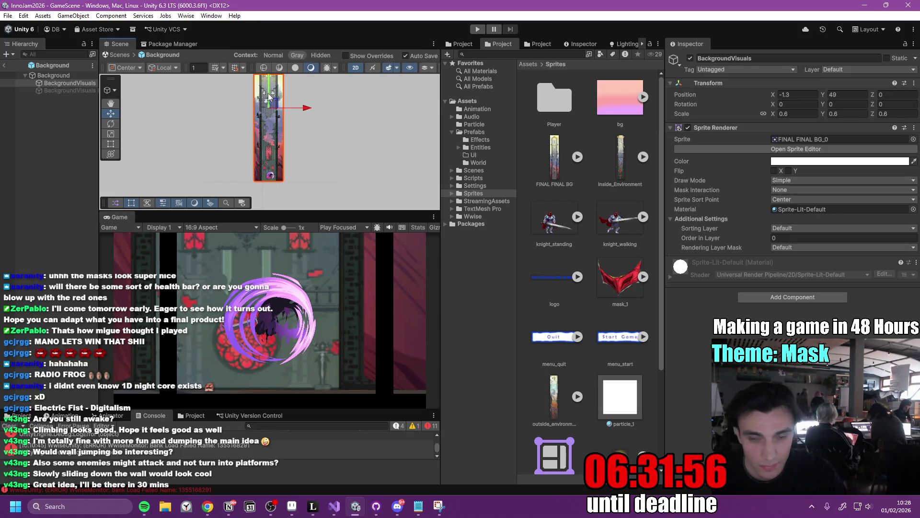
{"action": "left_click", "coordinate": [855, 95]}
{"action": "type", "text": "48"}
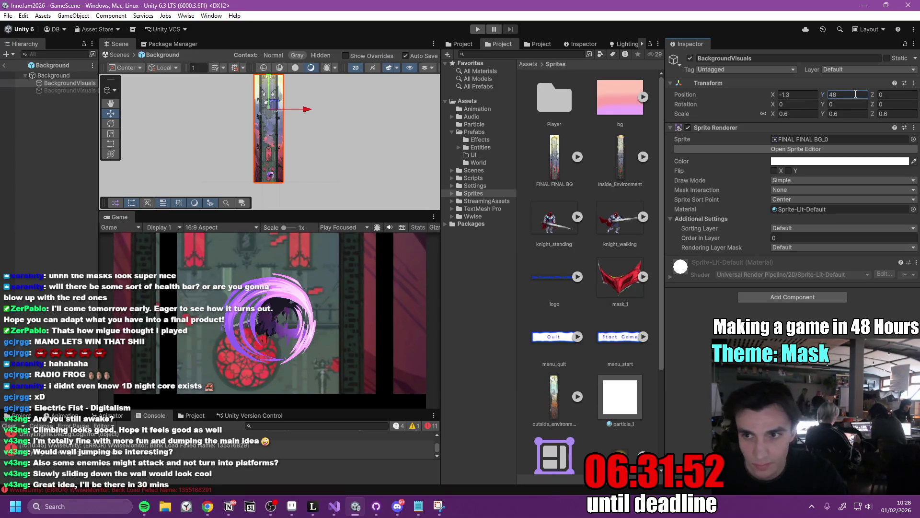
{"action": "type", "text": "47"}
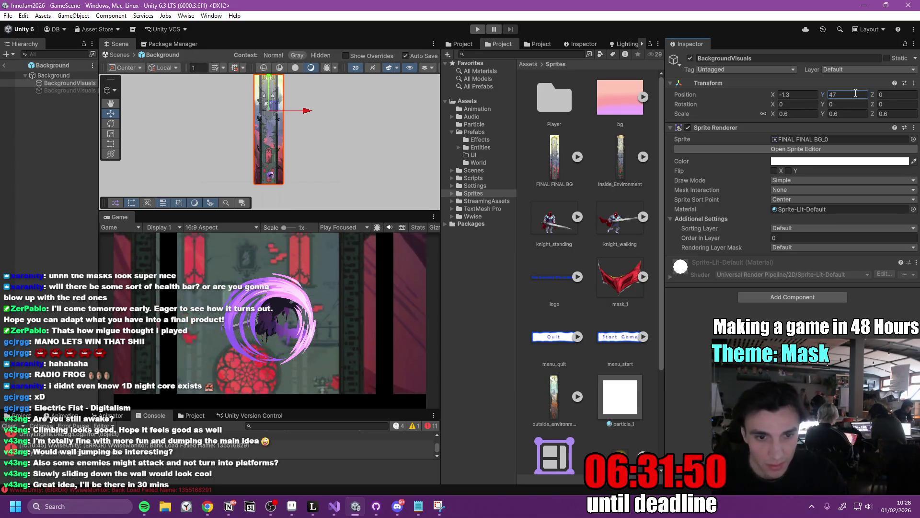
{"action": "type", "text": "50"}
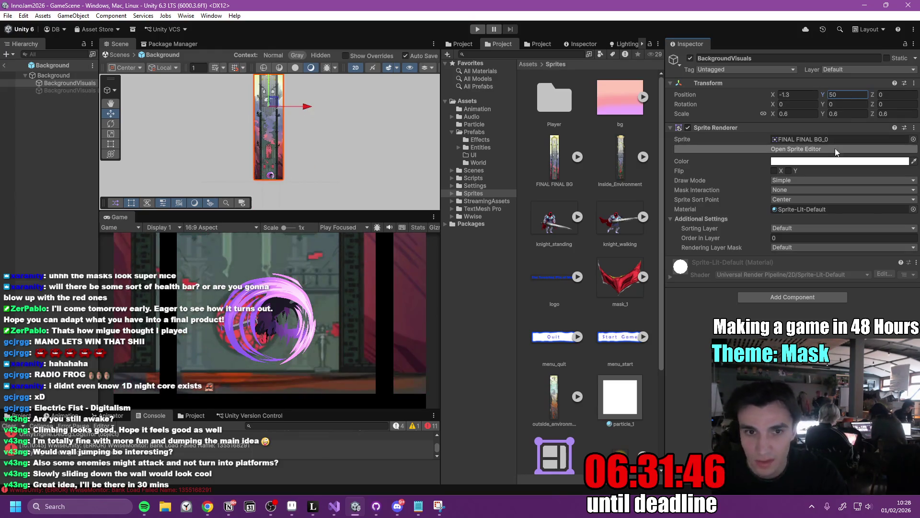
{"action": "scroll", "coordinate": [267, 161], "scroll_direction": "up", "scroll_amount": 5}
{"action": "scroll", "coordinate": [280, 181], "scroll_direction": "up", "scroll_amount": 8}
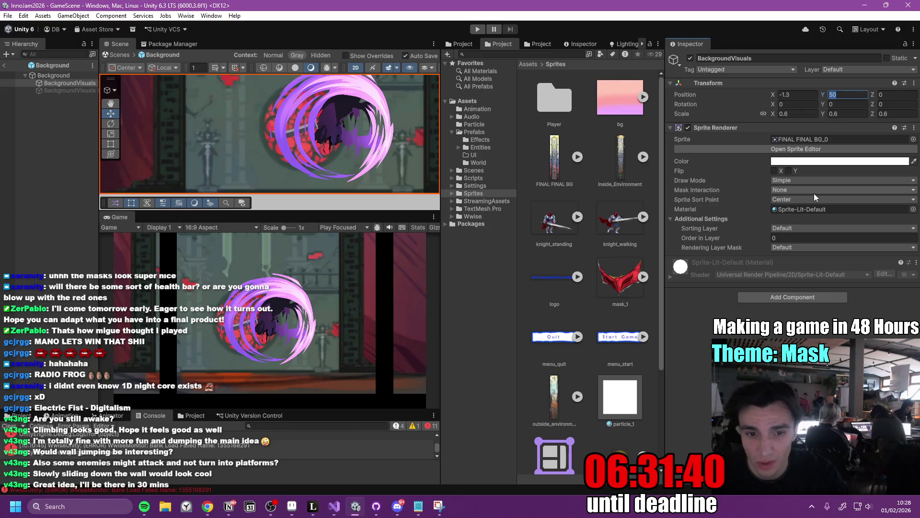
{"action": "type", "text": "49"}
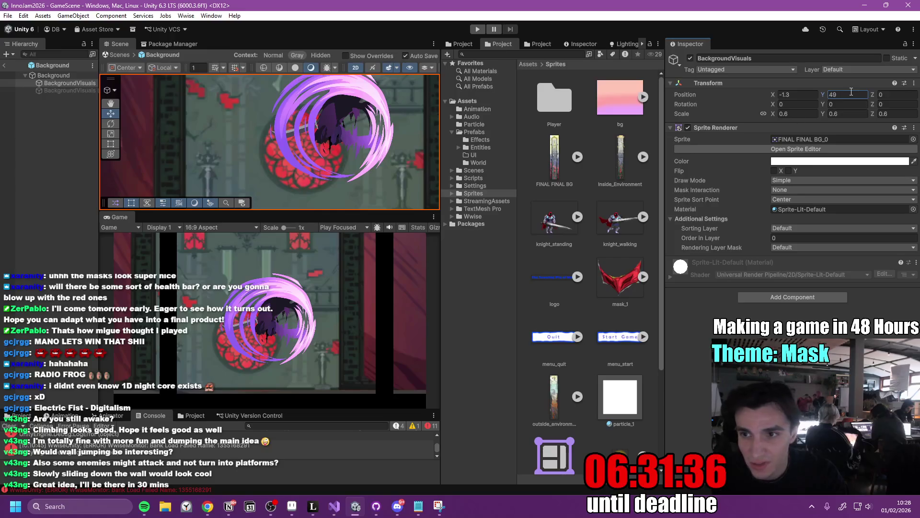
{"action": "type", "text": ".5"}
{"action": "key", "text": "Return"}
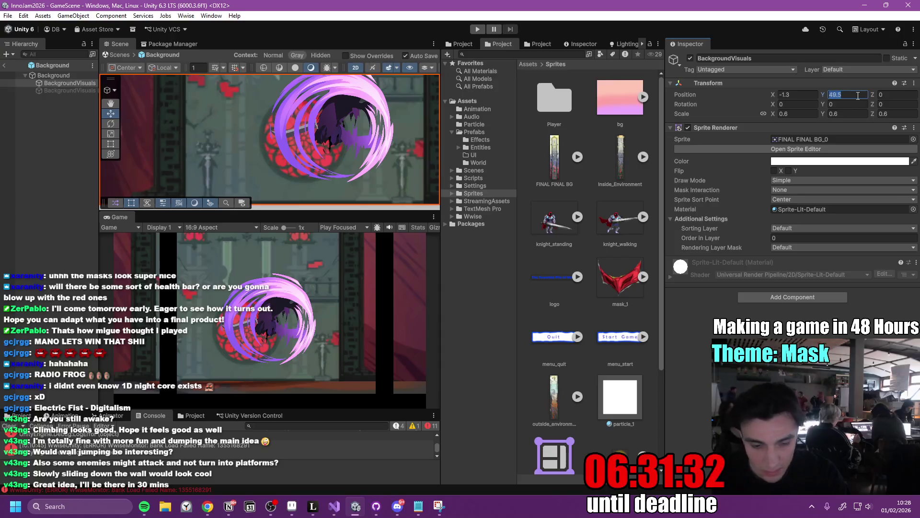
{"action": "type", "text": "48"}
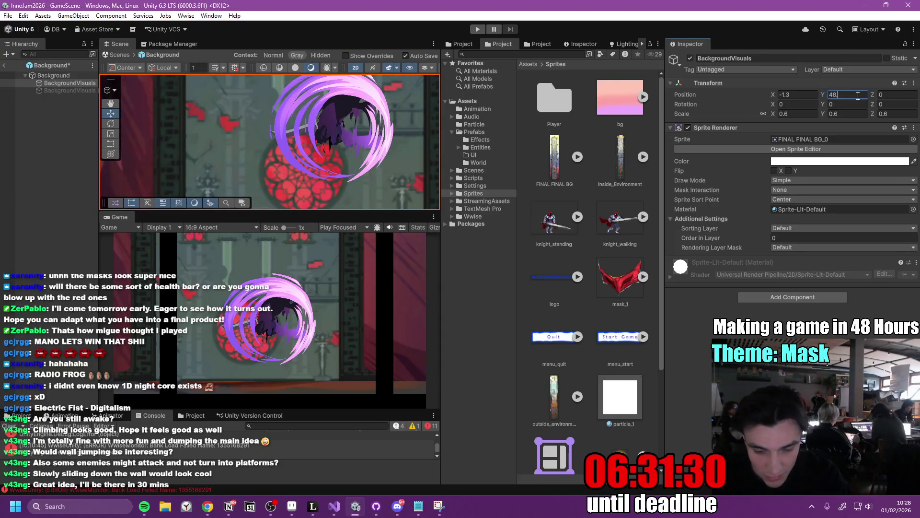
{"action": "type", "text": ".5"}
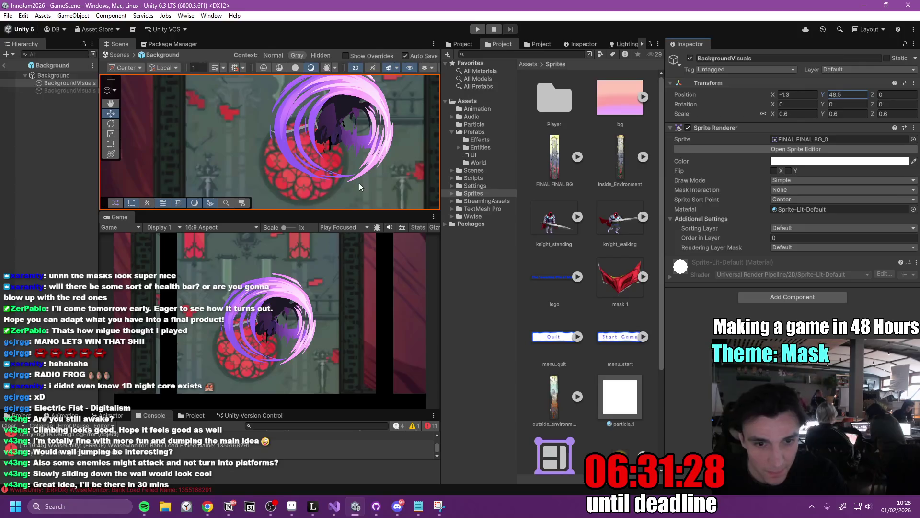
Set Position X to 0, save the Background prefab with Ctrl+S, and return to GameScene.
{"action": "left_click", "coordinate": [62, 83]}
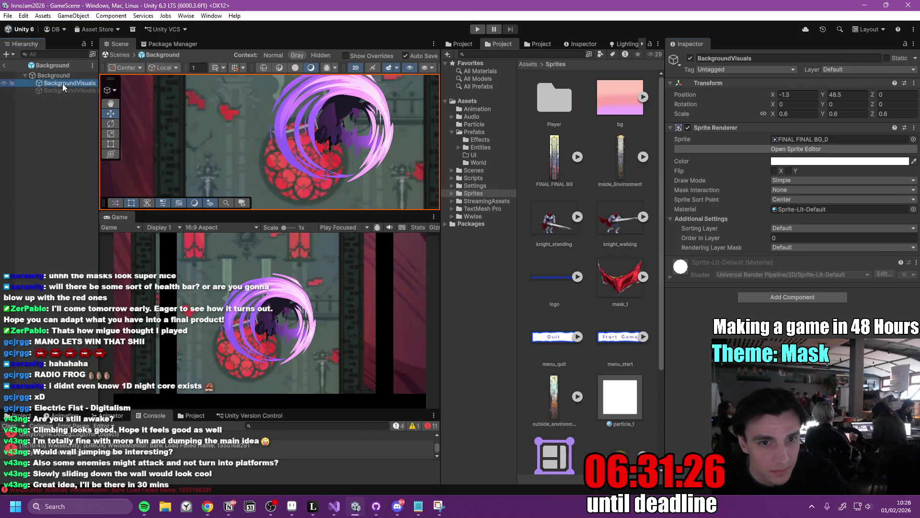
{"action": "key", "text": "f"}
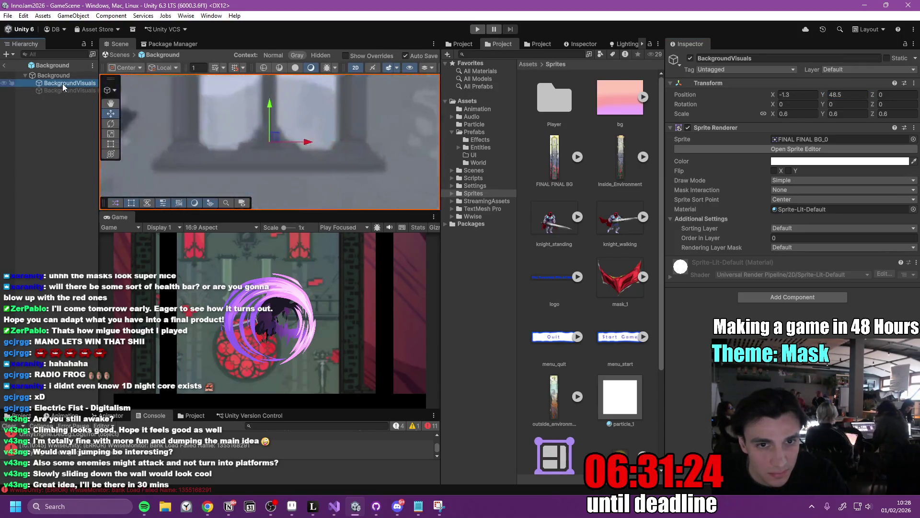
{"action": "mouse_move", "coordinate": [274, 143]}
{"action": "left_mouse_down"}
{"action": "mouse_move", "coordinate": [275, 112]}
{"action": "mouse_move", "coordinate": [274, 254]}
{"action": "left_mouse_up"}
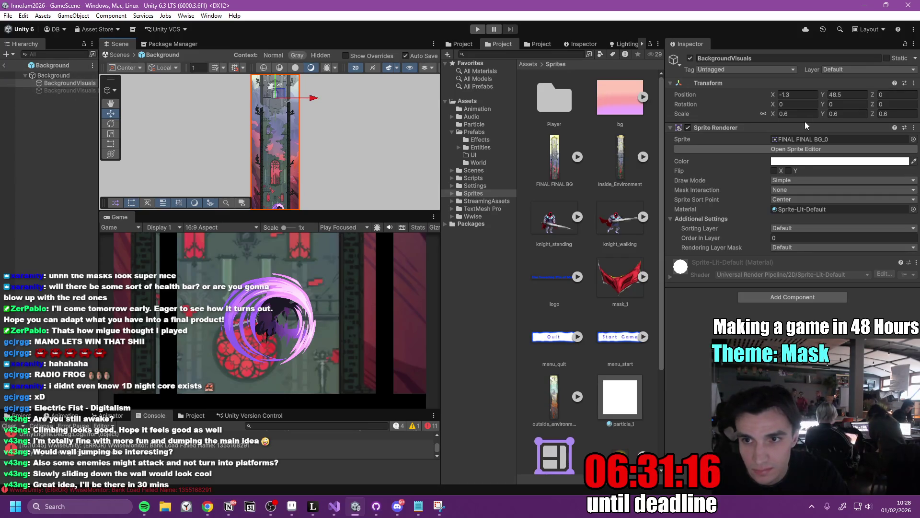
{"action": "type", "text": "0"}
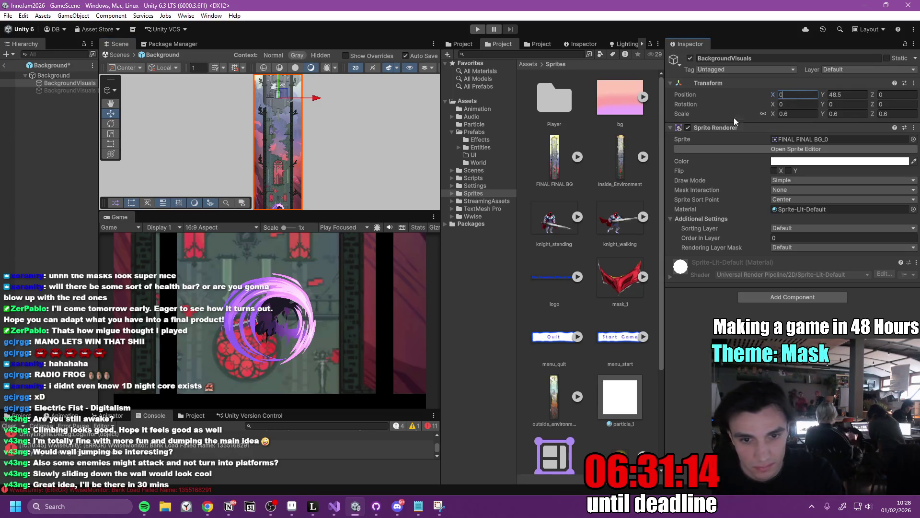
{"action": "key", "text": "ctrl+s"}
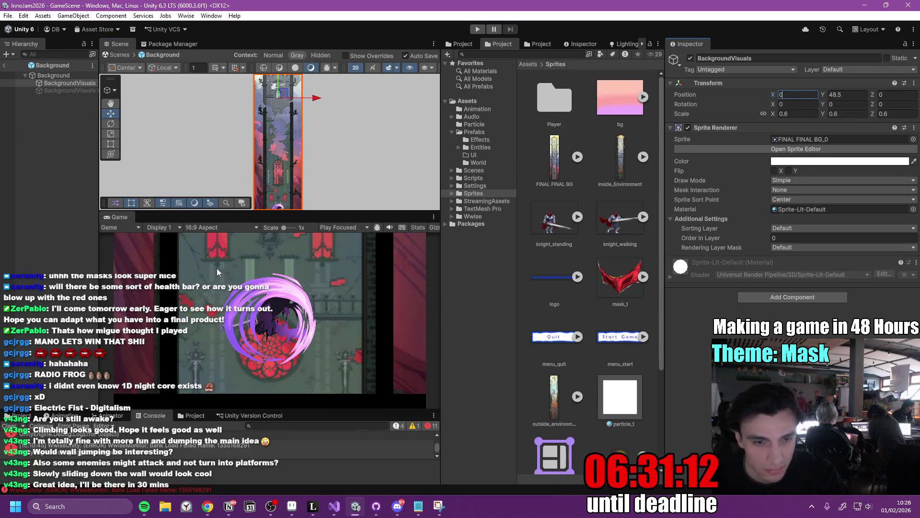
{"action": "left_click", "coordinate": [4, 66]}
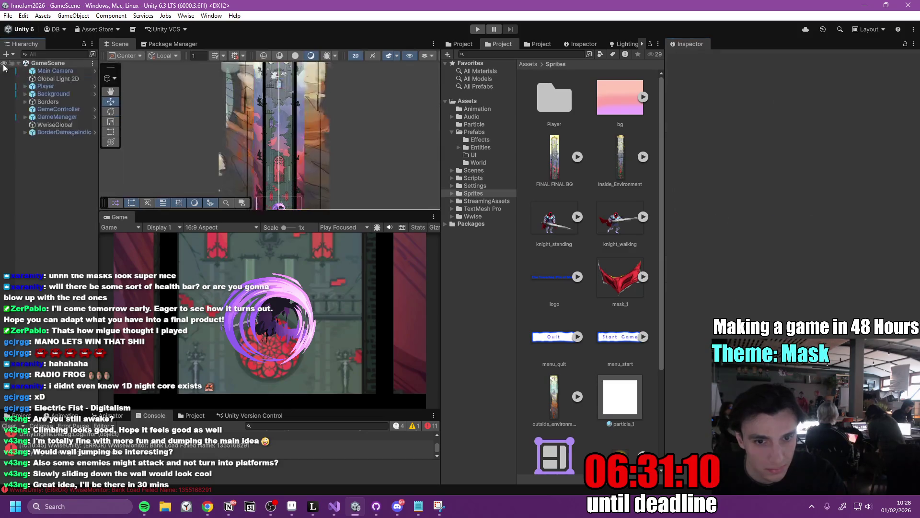
Expand Borders and inspect the Floor, Floor (2) and Floor (3) wall objects.
{"action": "scroll", "coordinate": [288, 144], "scroll_direction": "up", "scroll_amount": 5}
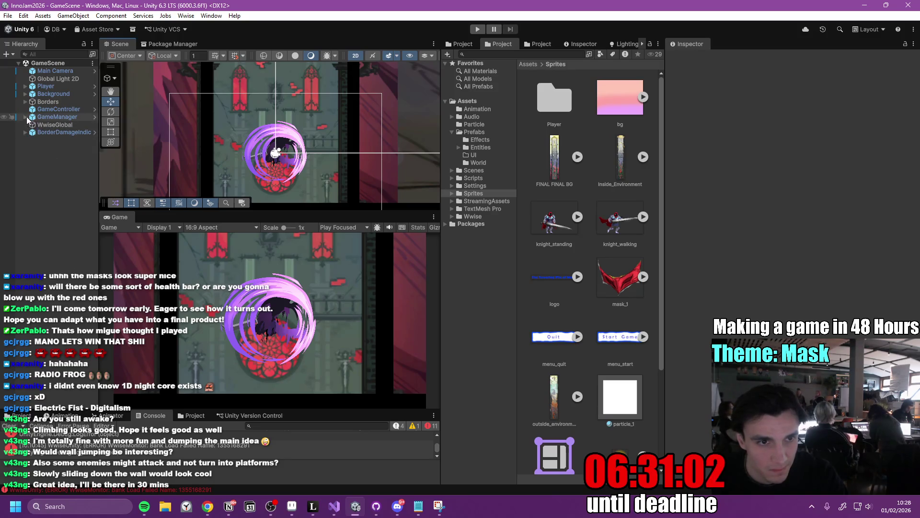
{"action": "left_click", "coordinate": [25, 102]}
{"action": "left_click", "coordinate": [64, 111]}
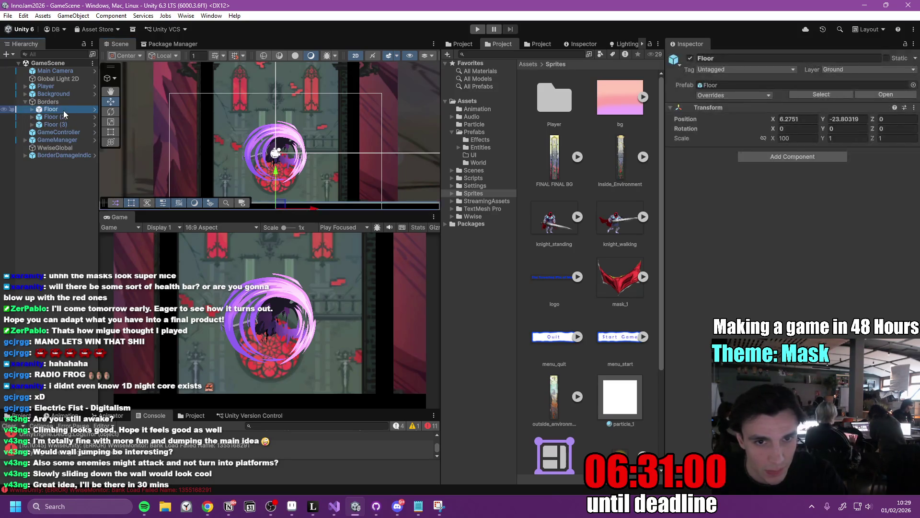
{"action": "left_click", "coordinate": [63, 116]}
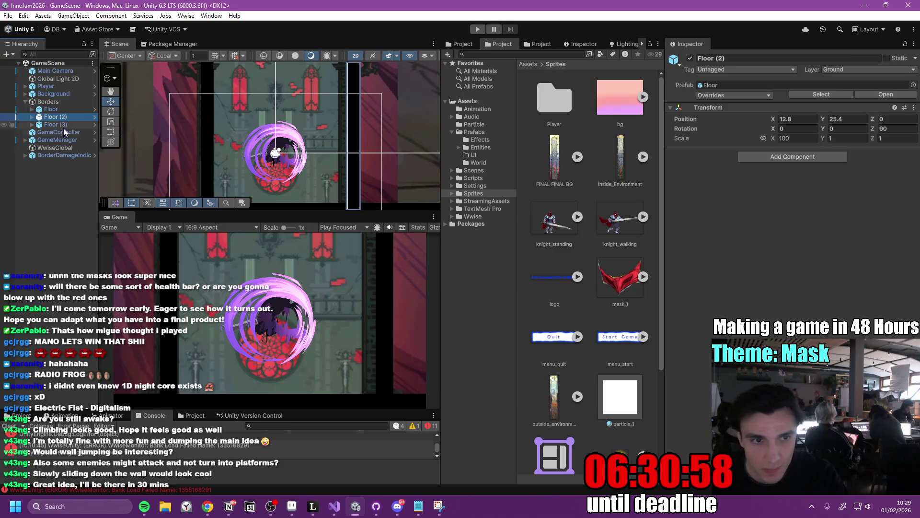
{"action": "left_click", "coordinate": [64, 126]}
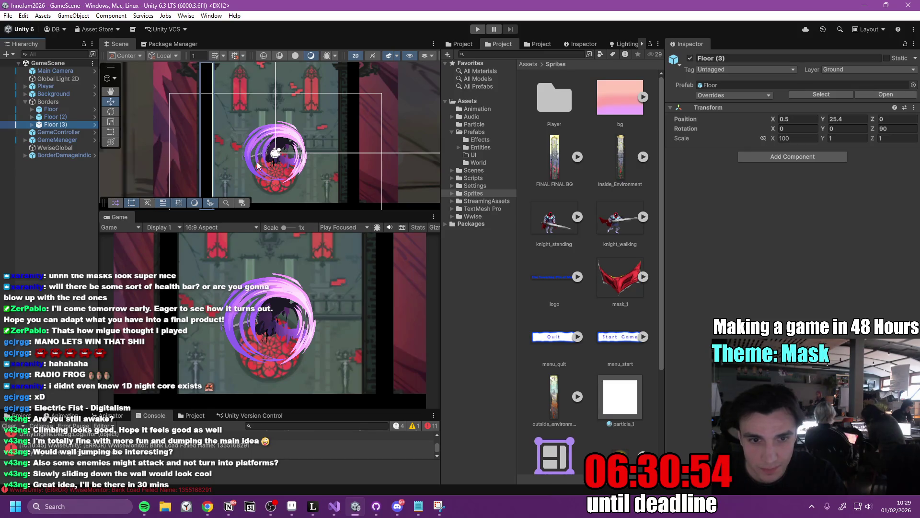
{"action": "scroll", "coordinate": [256, 162], "scroll_direction": "down", "scroll_amount": 5}
{"action": "mouse_move", "coordinate": [276, 99]}
{"action": "left_mouse_down"}
{"action": "mouse_move", "coordinate": [273, 191]}
{"action": "mouse_move", "coordinate": [276, 143]}
{"action": "left_mouse_up"}
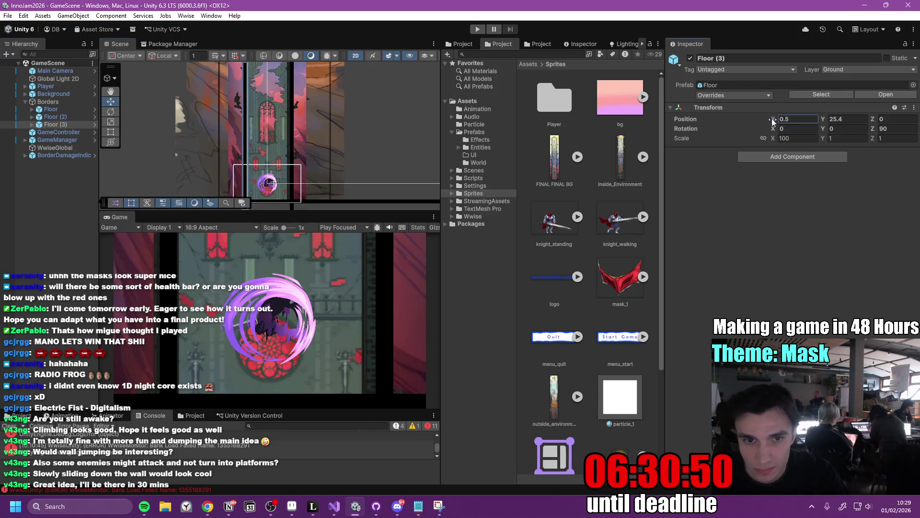
Set Position Y of both Floor (3) and Floor (2) to 0.
{"action": "left_click", "coordinate": [850, 119]}
{"action": "type", "text": "0"}
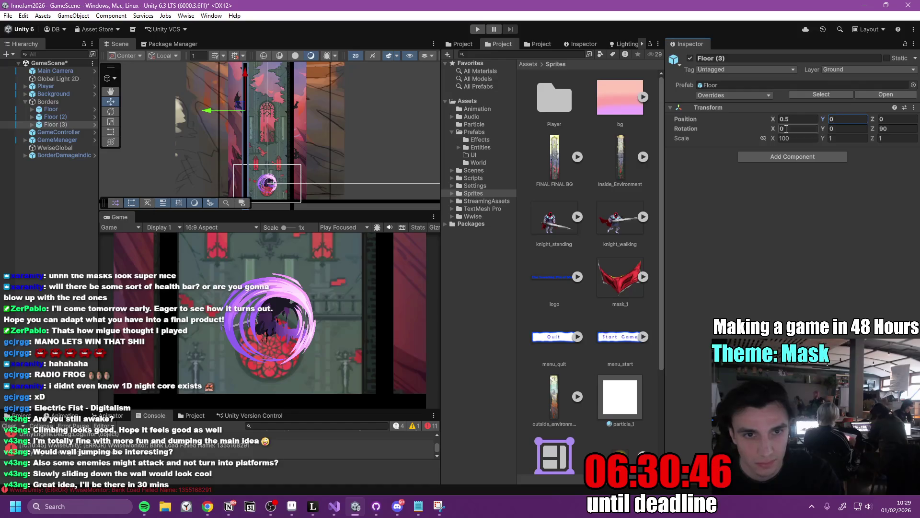
{"action": "left_click", "coordinate": [65, 117]}
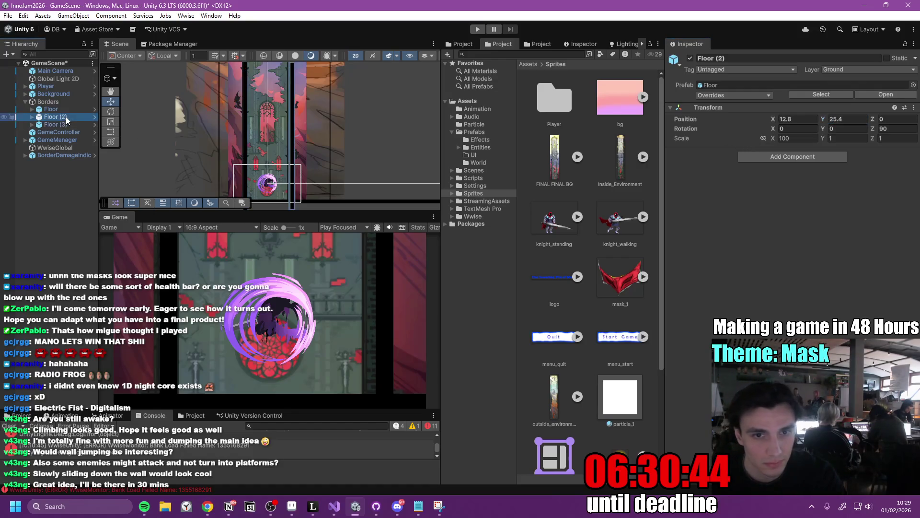
{"action": "left_click", "coordinate": [847, 119]}
{"action": "type", "text": "0"}
{"action": "mouse_move", "coordinate": [287, 105]}
{"action": "left_mouse_down"}
{"action": "mouse_move", "coordinate": [307, 119]}
{"action": "mouse_move", "coordinate": [331, 177]}
{"action": "mouse_move", "coordinate": [343, 218]}
{"action": "mouse_move", "coordinate": [327, 231]}
{"action": "left_mouse_up"}
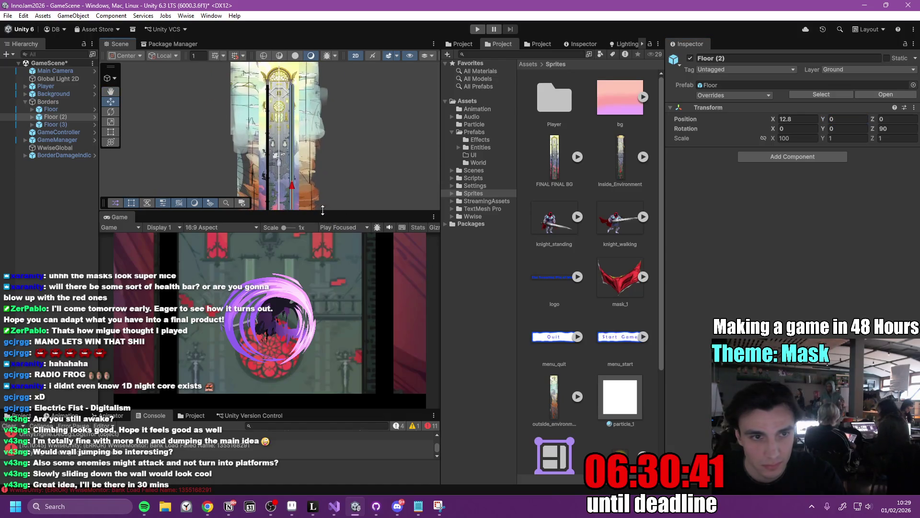
Select Floor (3) and Floor (2) together and set their X scale to 300.
{"action": "left_click", "coordinate": [61, 124]}
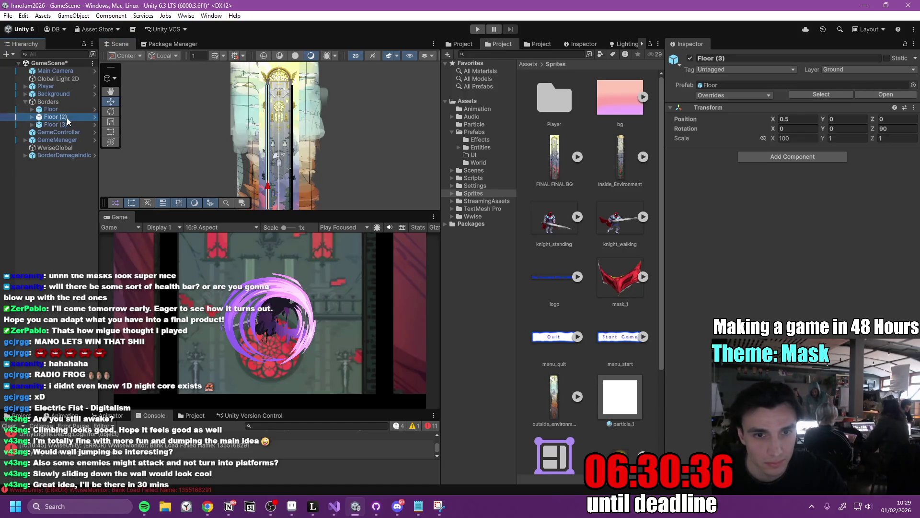
{"action": "left_click", "coordinate": [62, 117], "text": "ctrl"}
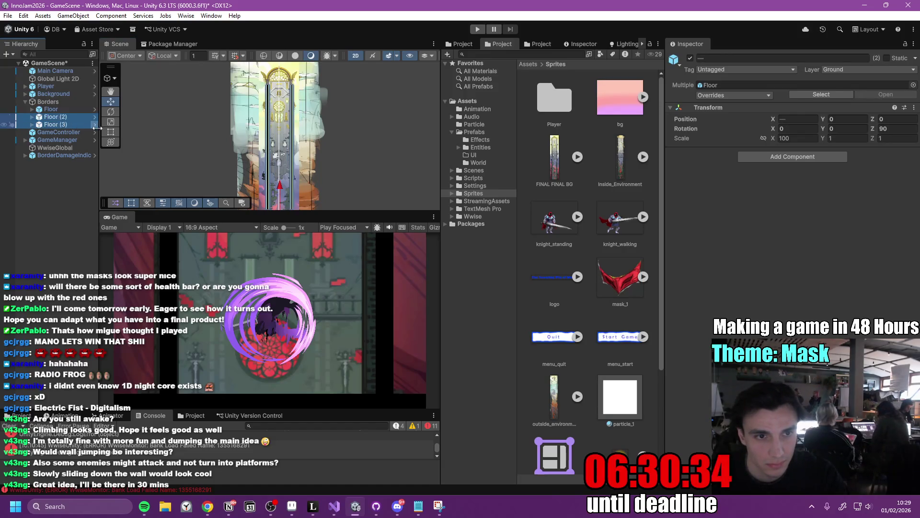
{"action": "left_click", "coordinate": [111, 121]}
{"action": "left_click_drag", "start_coordinate": [281, 189], "coordinate": [282, 104]}
{"action": "left_click", "coordinate": [802, 138]}
{"action": "type", "text": "300"}
{"action": "key", "text": "Return"}
{"action": "left_click", "coordinate": [64, 109]}
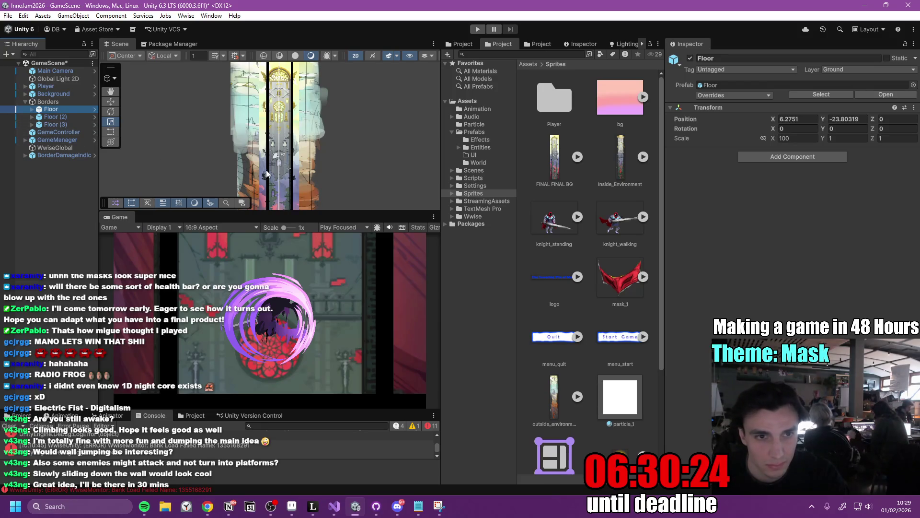
Frame the bottom Floor wall and review the Floor (2) and Floor (3) walls.
{"action": "key", "text": "f"}
{"action": "scroll", "coordinate": [306, 173], "scroll_direction": "up", "scroll_amount": 5}
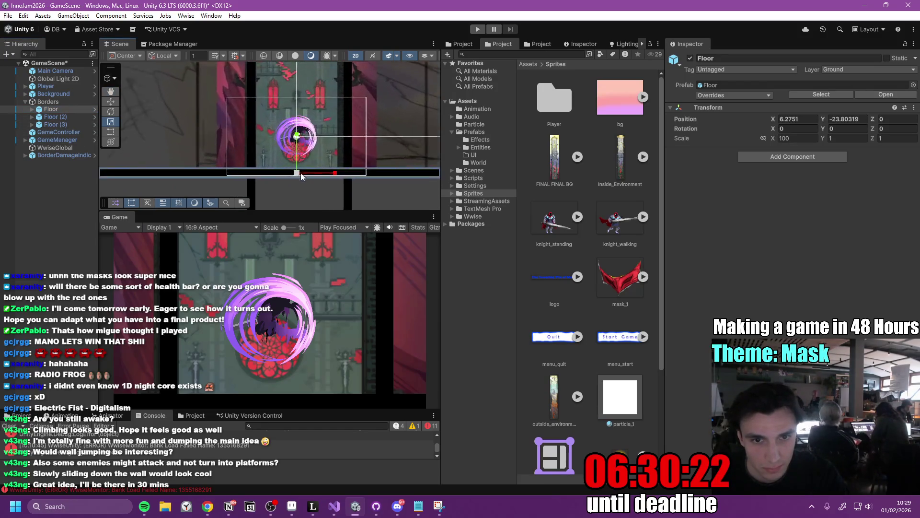
{"action": "left_click", "coordinate": [63, 102]}
{"action": "left_click", "coordinate": [62, 108]}
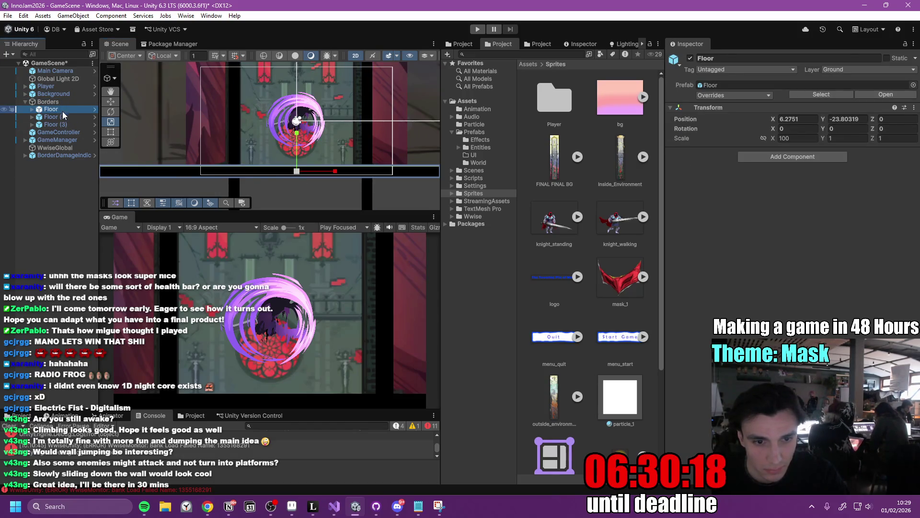
{"action": "left_click", "coordinate": [65, 120]}
{"action": "left_click", "coordinate": [65, 127]}
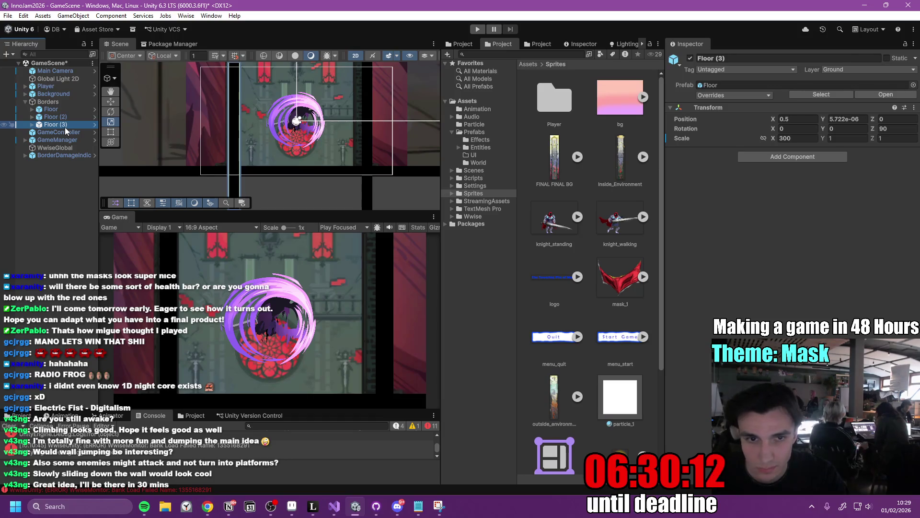
{"action": "left_click", "coordinate": [62, 118]}
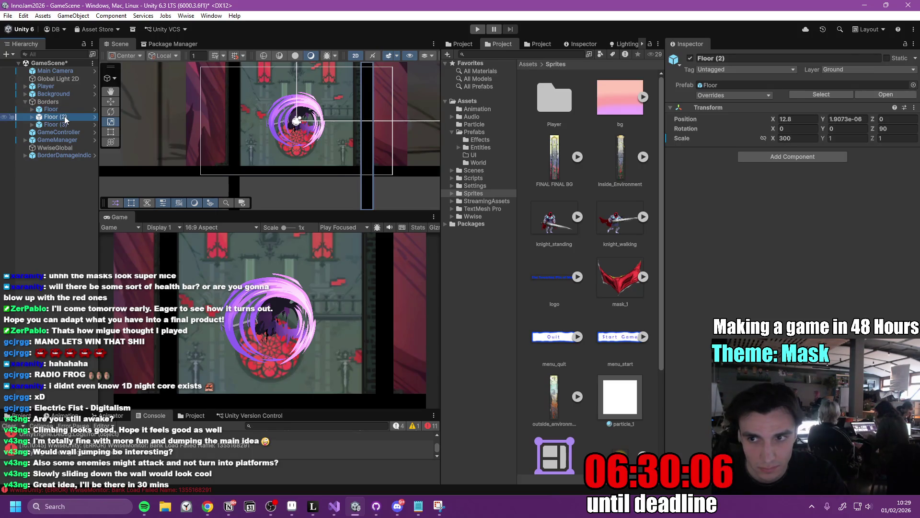
Undo trial X edits on both side walls and nudge Floor (2) to about X 12.28.
{"action": "left_click", "coordinate": [803, 118]}
{"action": "type", "text": "0"}
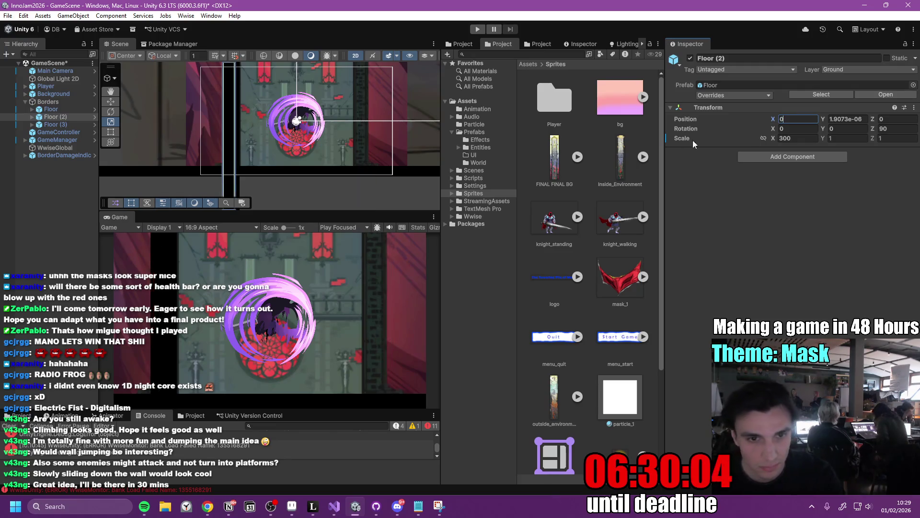
{"action": "left_click", "coordinate": [55, 124]}
{"action": "left_click", "coordinate": [792, 119]}
{"action": "type", "text": "0"}
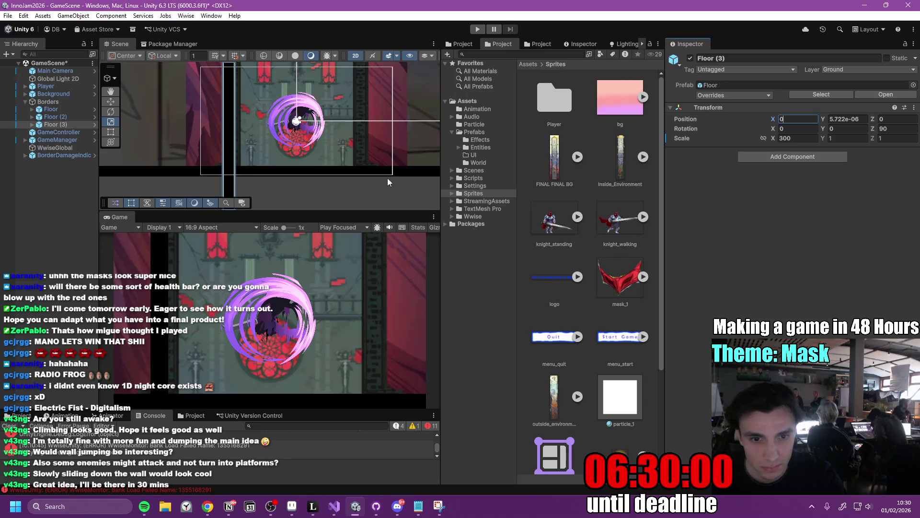
{"action": "key", "text": "ctrl+z"}
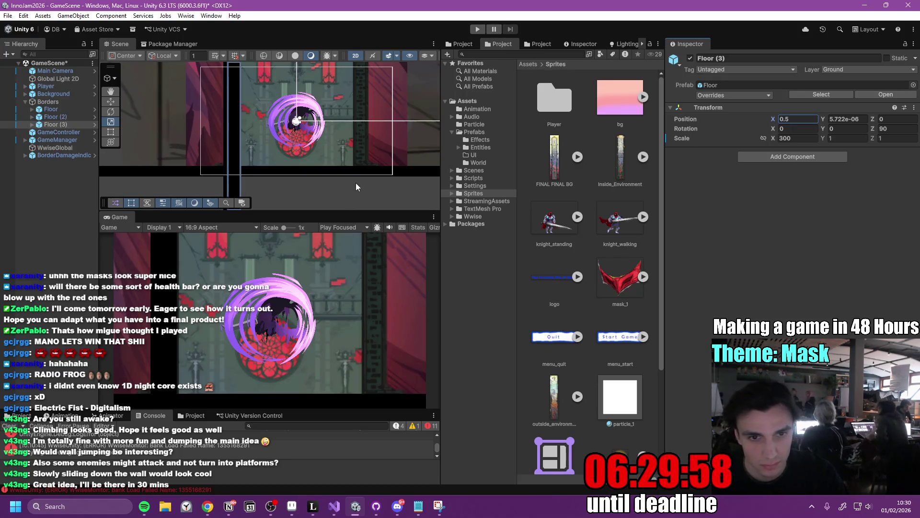
{"action": "key", "text": "ctrl+z"}
{"action": "key", "text": "ctrl+y"}
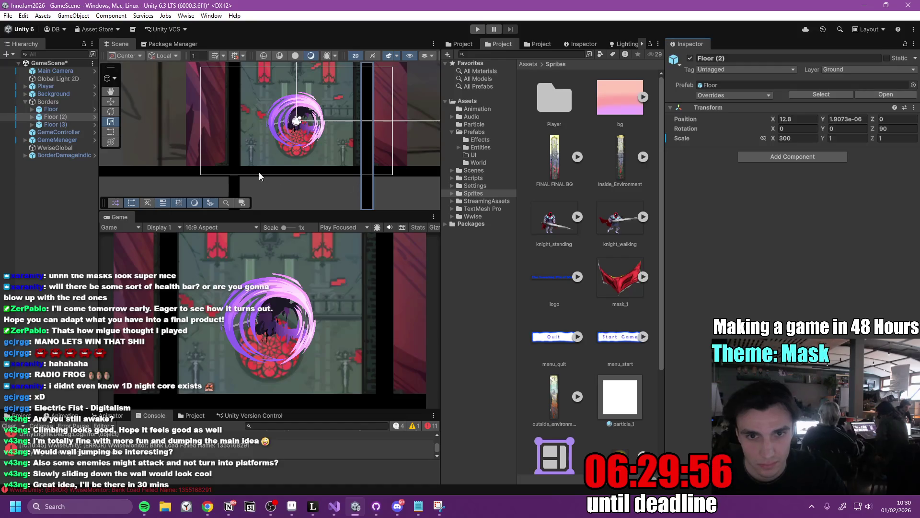
{"action": "left_click", "coordinate": [61, 117]}
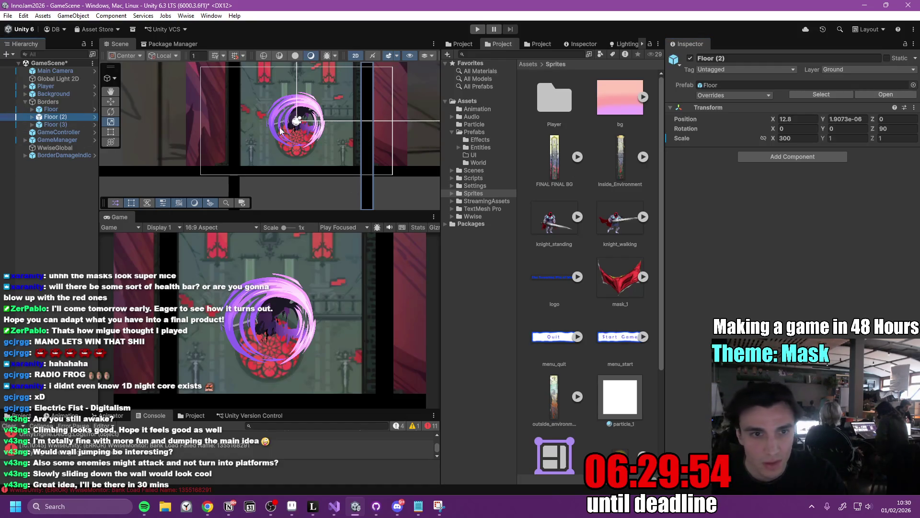
{"action": "left_click_drag", "start_coordinate": [770, 123], "coordinate": [769, 122]}
{"action": "type", "text": "12.22"}
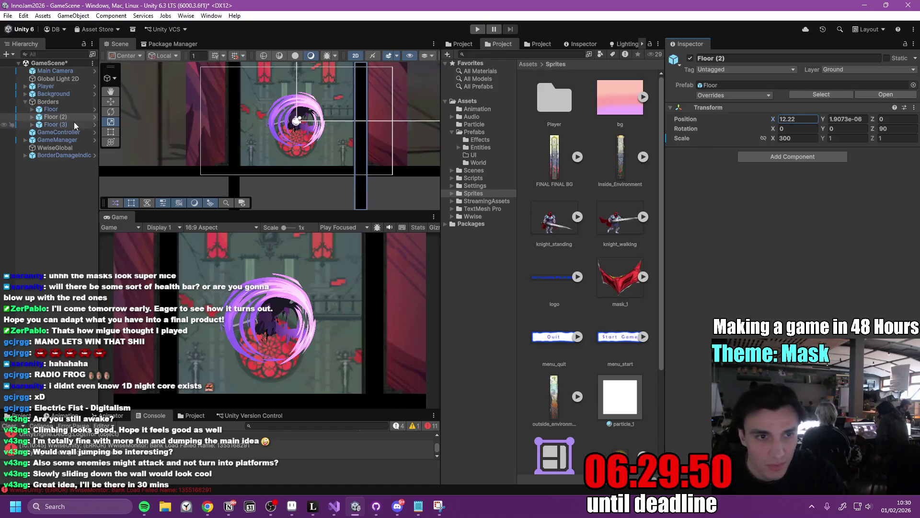
Set the left wall Floor (3) to Position X 0.5.
{"action": "left_click", "coordinate": [50, 110]}
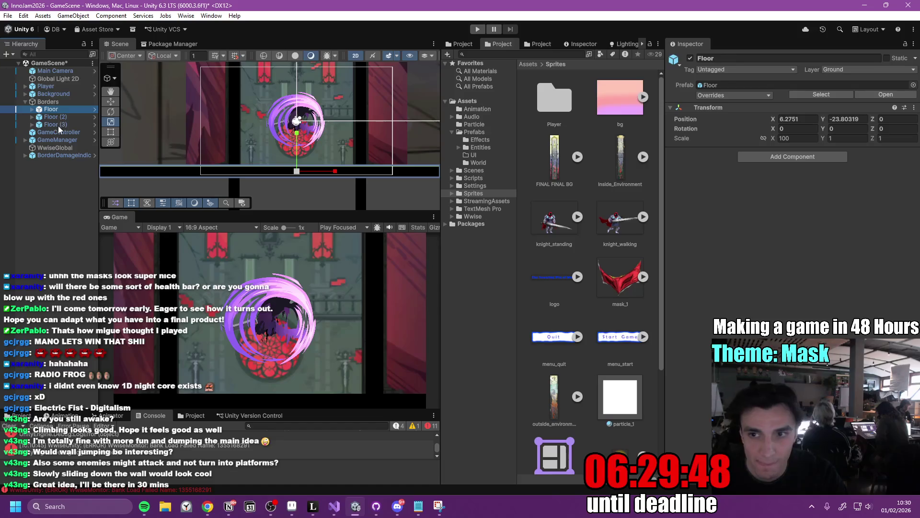
{"action": "left_click", "coordinate": [59, 124]}
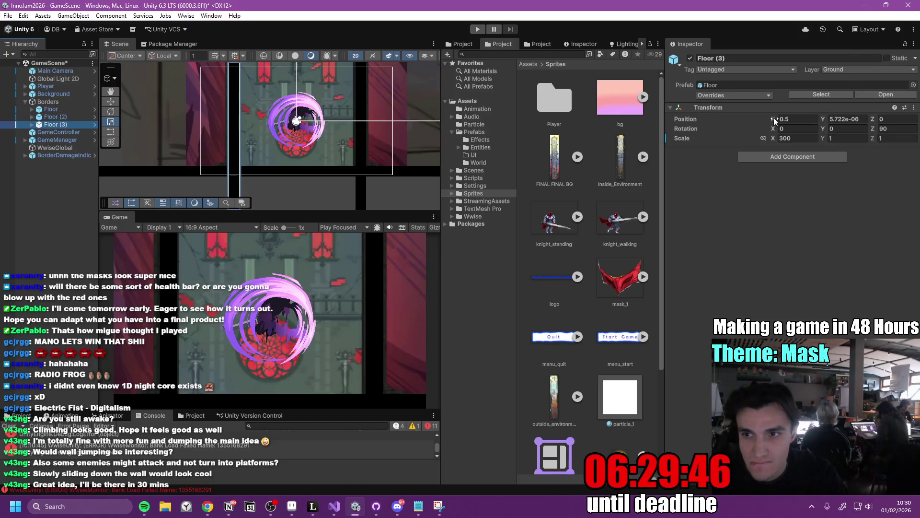
{"action": "left_click", "coordinate": [799, 118]}
{"action": "type", "text": "0"}
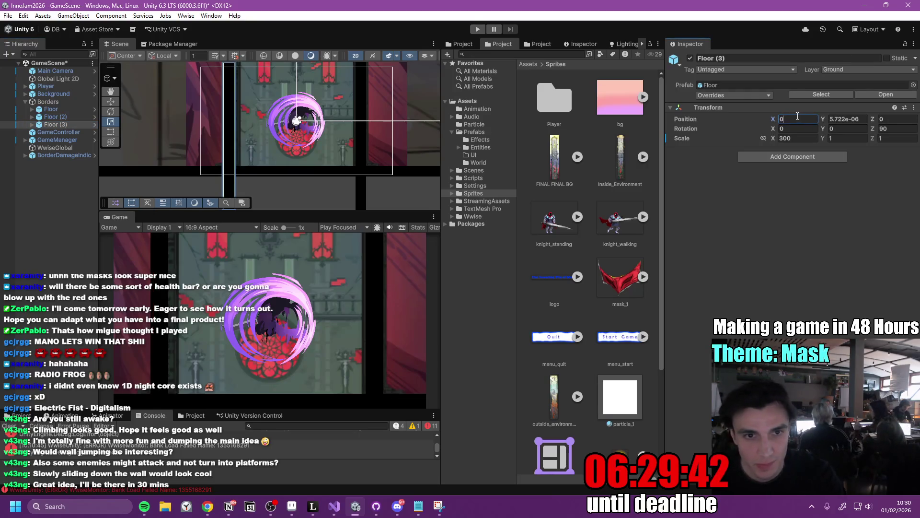
{"action": "left_click", "coordinate": [63, 124]}
{"action": "key", "text": "w"}
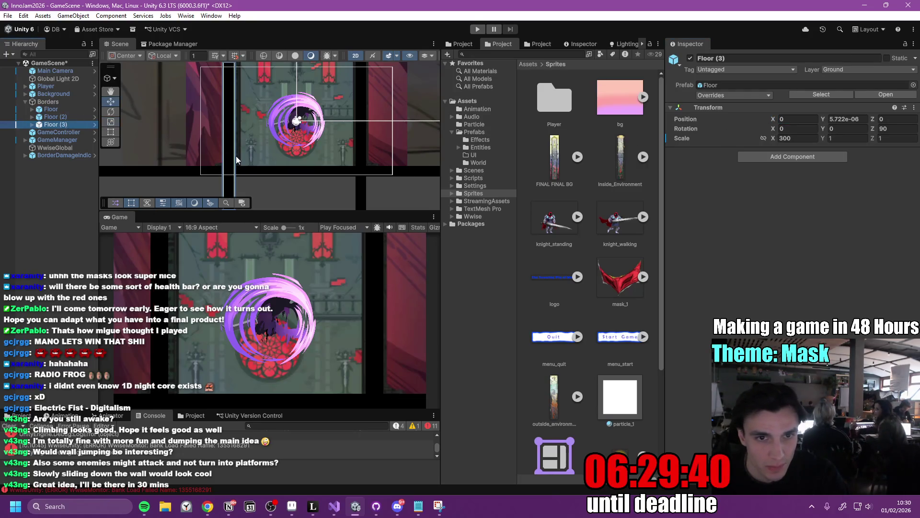
{"action": "scroll", "coordinate": [239, 155], "scroll_direction": "down", "scroll_amount": 2}
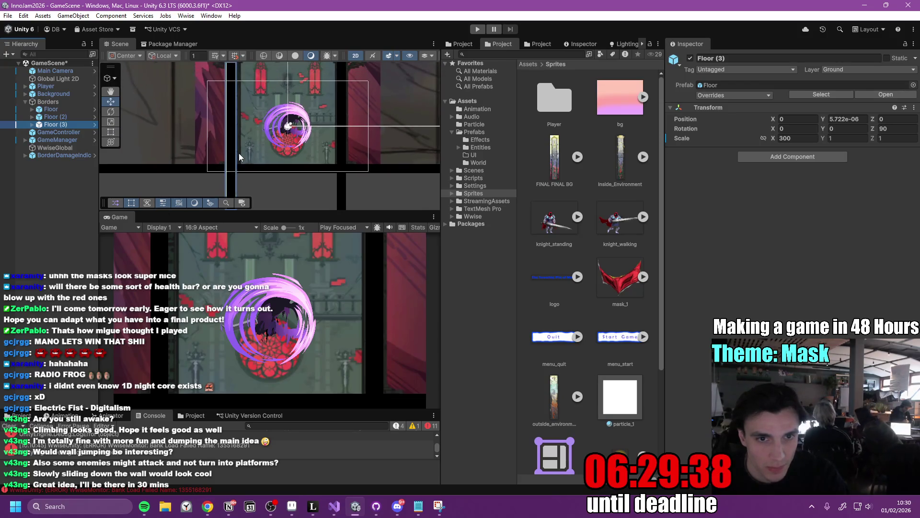
{"action": "left_click", "coordinate": [780, 119]}
{"action": "type", "text": "0.2"}
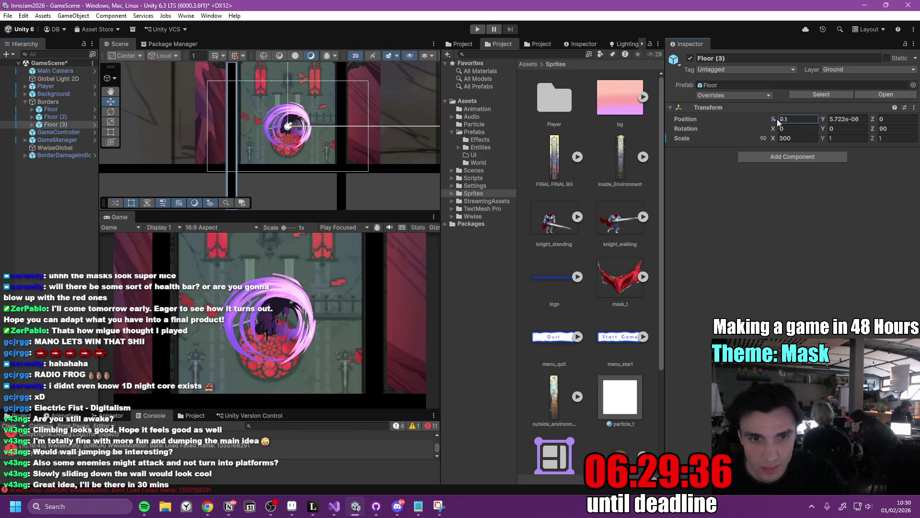
{"action": "key", "text": "BackSpace"}
{"action": "type", "text": "5"}
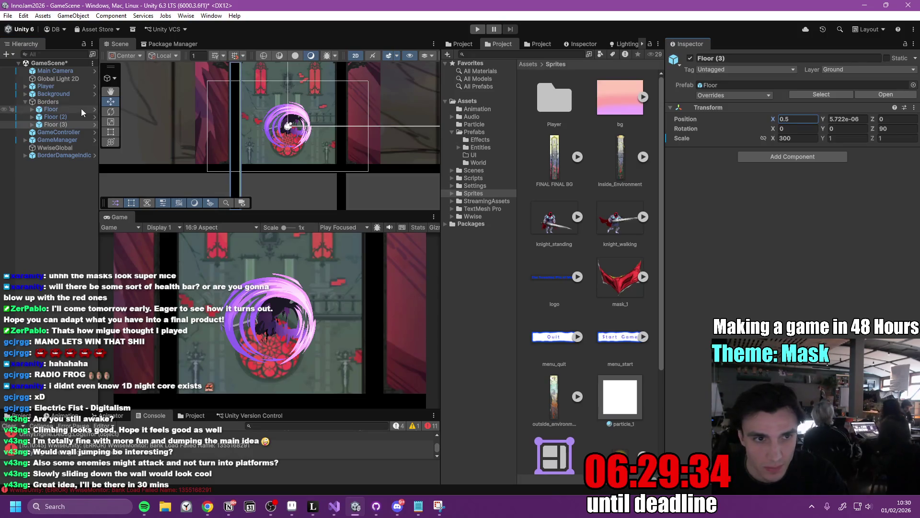
Set the right wall Floor (2) to Position X 12.2.
{"action": "left_click", "coordinate": [70, 109]}
{"action": "left_click", "coordinate": [57, 117]}
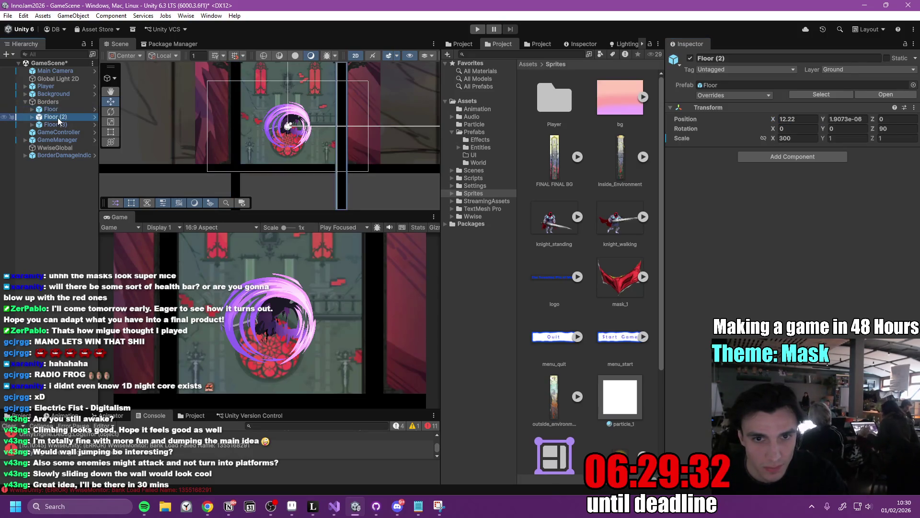
{"action": "left_click", "coordinate": [780, 120]}
{"action": "key", "text": "BackSpace"}
{"action": "key", "text": "BackSpace"}
{"action": "type", "text": "38"}
{"action": "key", "text": "BackSpace"}
{"action": "key", "text": "BackSpace"}
{"action": "type", "text": "23"}
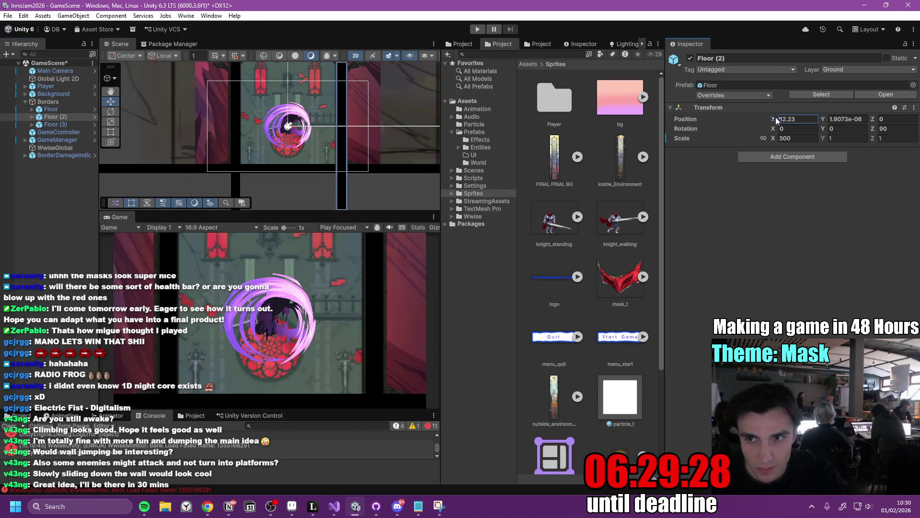
Center the view on the Player and verify both side walls' X positions.
{"action": "left_click", "coordinate": [59, 85]}
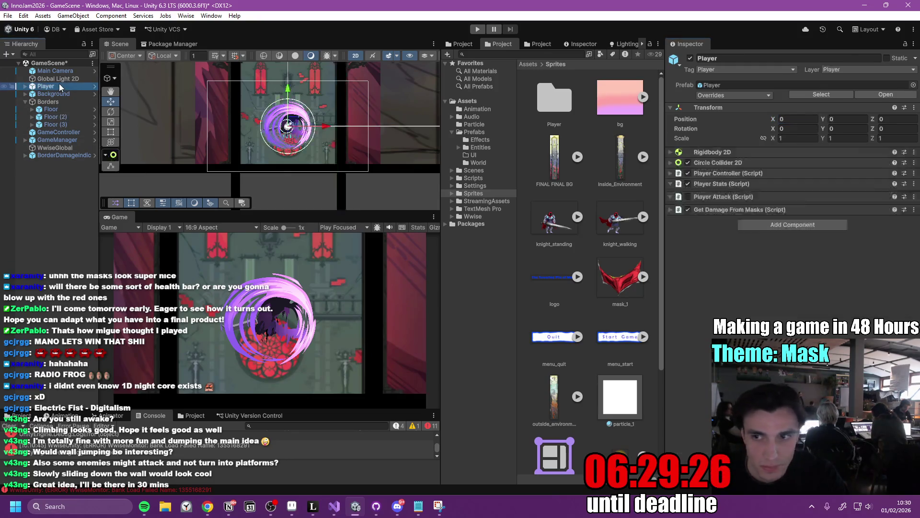
{"action": "double_click", "coordinate": [59, 85]}
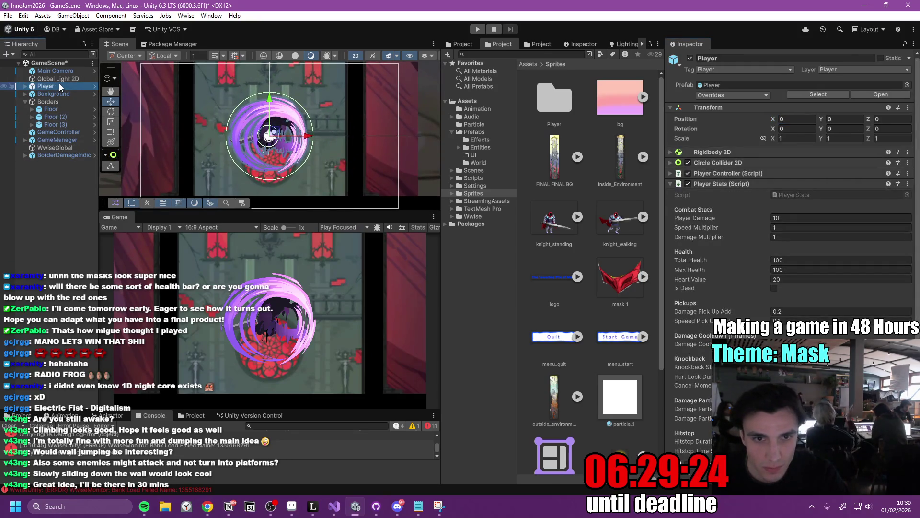
{"action": "left_click", "coordinate": [60, 110]}
{"action": "left_click", "coordinate": [56, 117]}
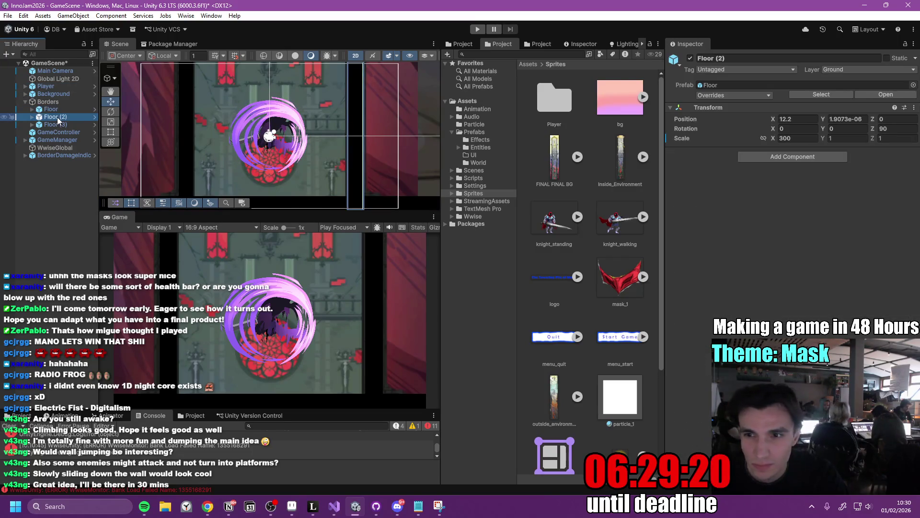
{"action": "left_click", "coordinate": [65, 125]}
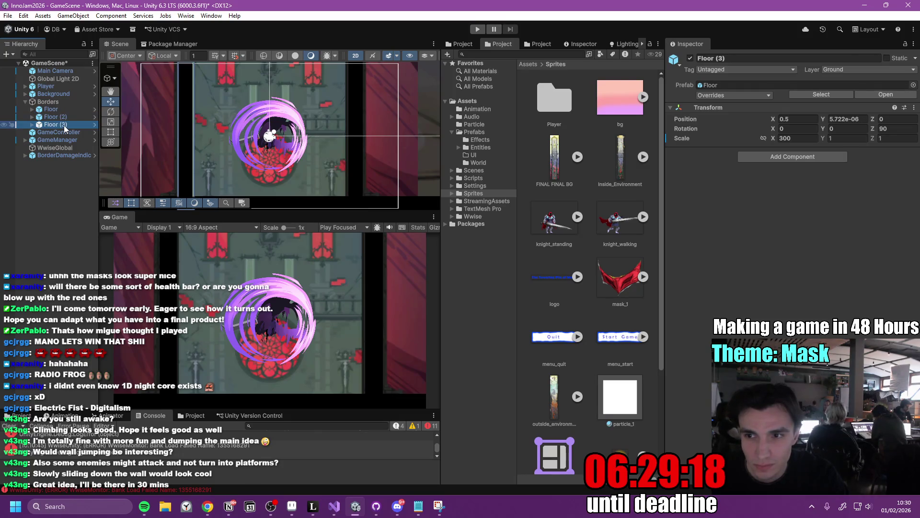
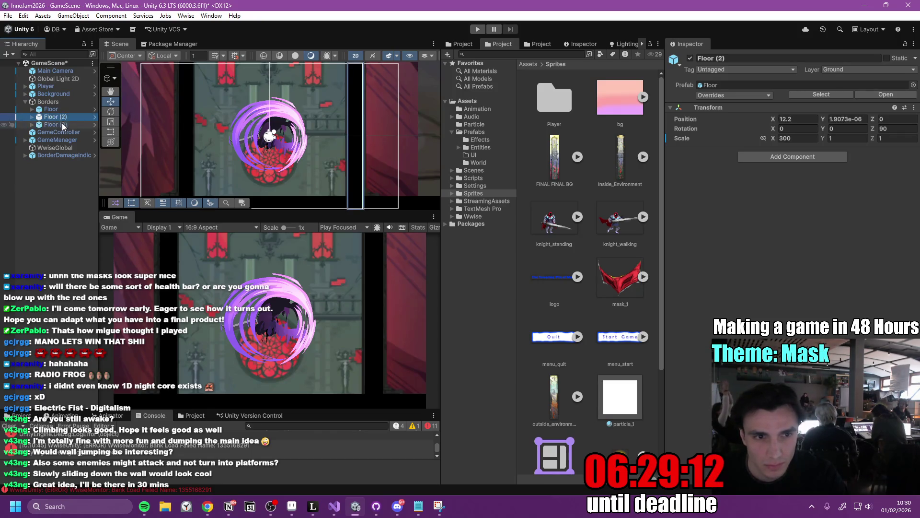
Move the Floor (3) border object to Transform Position X 0.4.
{"action": "left_click", "coordinate": [64, 117]}
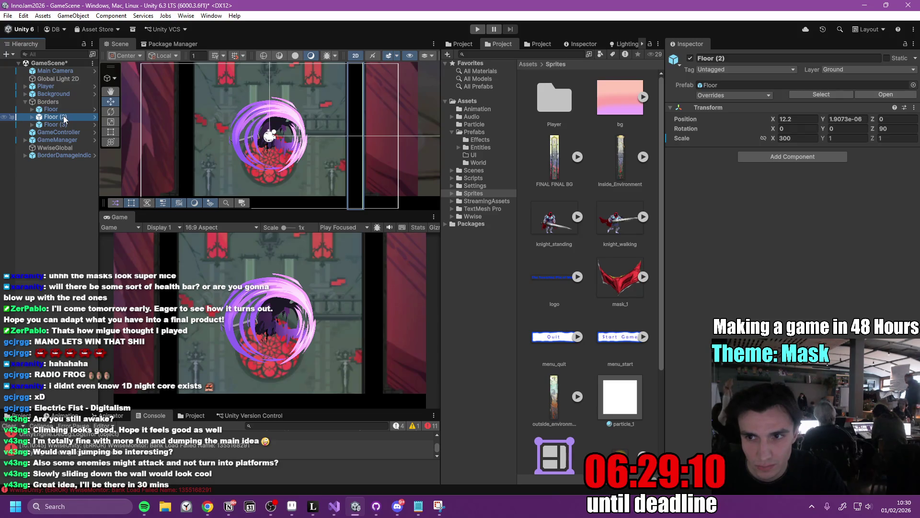
{"action": "left_click", "coordinate": [64, 125]}
{"action": "left_click", "coordinate": [796, 119]}
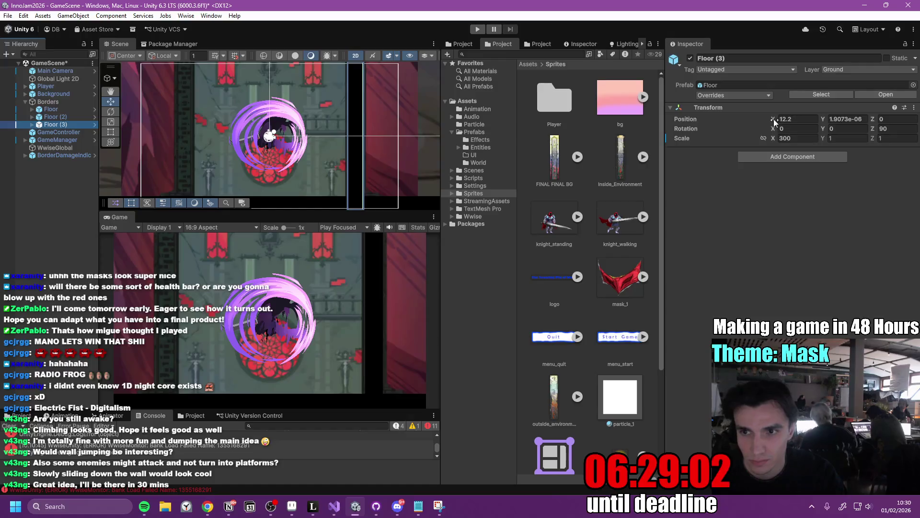
{"action": "type", "text": "1.5"}
{"action": "left_click_drag", "start_coordinate": [720, 123], "coordinate": [715, 122]}
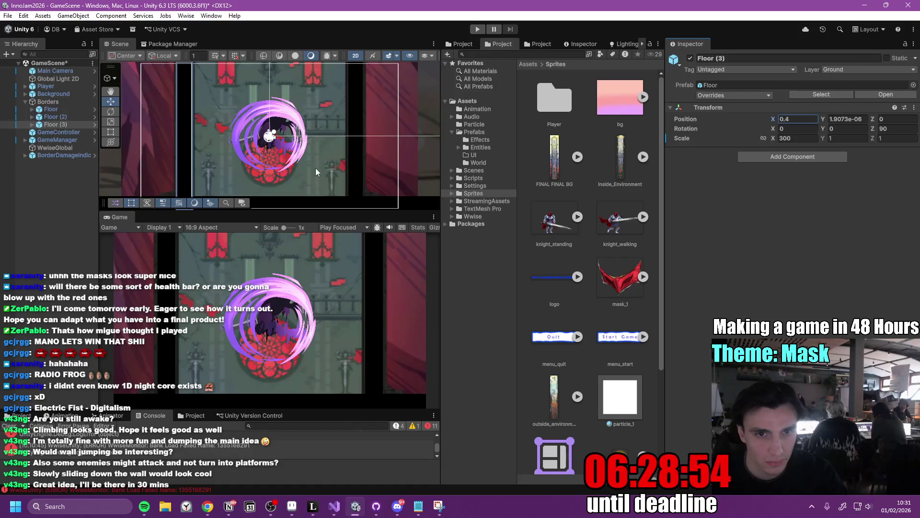
Make the game preview taller and pan the scene up the tower, then recentre on the player.
{"action": "scroll", "coordinate": [316, 143], "scroll_direction": "down", "scroll_amount": 3}
{"action": "left_click_drag", "start_coordinate": [322, 212], "coordinate": [328, 203]}
{"action": "scroll", "coordinate": [330, 171], "scroll_direction": "down", "scroll_amount": 1}
{"action": "scroll", "coordinate": [330, 172], "scroll_direction": "down", "scroll_amount": 2}
{"action": "mouse_move", "coordinate": [330, 171]}
{"action": "left_mouse_down"}
{"action": "mouse_move", "coordinate": [332, 245]}
{"action": "mouse_move", "coordinate": [314, 227]}
{"action": "mouse_move", "coordinate": [314, 120]}
{"action": "left_mouse_up"}
{"action": "scroll", "coordinate": [286, 152], "scroll_direction": "up", "scroll_amount": 2}
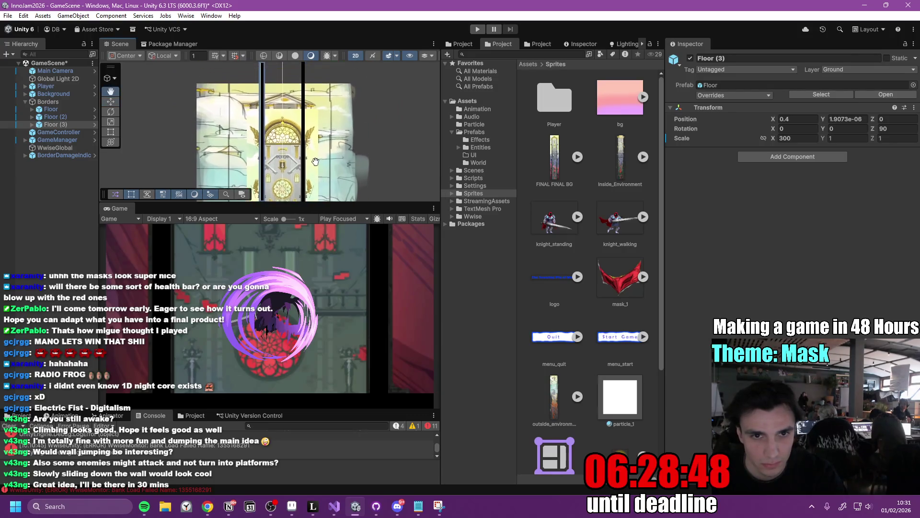
{"action": "mouse_move", "coordinate": [285, 152]}
{"action": "left_mouse_down"}
{"action": "mouse_move", "coordinate": [297, 110]}
{"action": "mouse_move", "coordinate": [317, 167]}
{"action": "mouse_move", "coordinate": [314, 142]}
{"action": "left_mouse_up"}
{"action": "scroll", "coordinate": [315, 143], "scroll_direction": "down", "scroll_amount": 3}
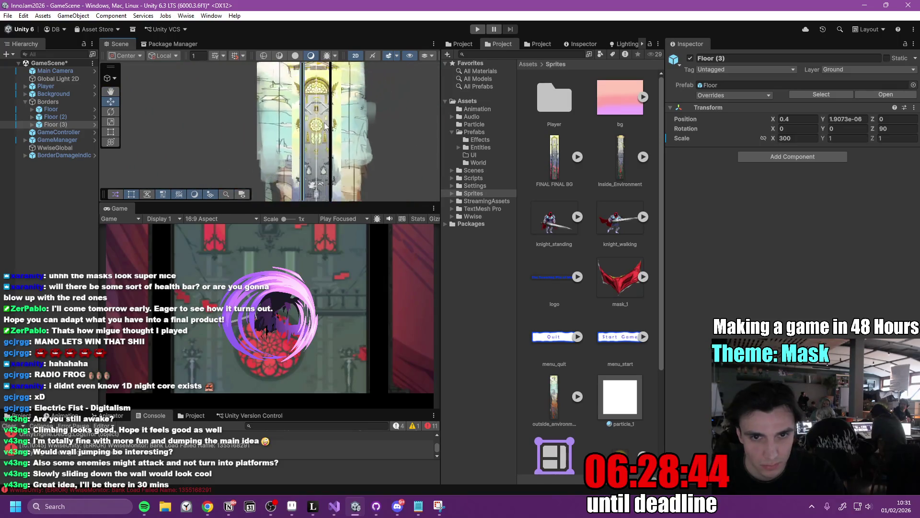
{"action": "mouse_move", "coordinate": [340, 77]}
{"action": "left_mouse_down"}
{"action": "mouse_move", "coordinate": [349, 121]}
{"action": "mouse_move", "coordinate": [338, 181]}
{"action": "mouse_move", "coordinate": [320, 123]}
{"action": "left_mouse_up"}
{"action": "scroll", "coordinate": [324, 173], "scroll_direction": "up", "scroll_amount": 3}
{"action": "left_click_drag", "start_coordinate": [319, 164], "coordinate": [313, 144]}
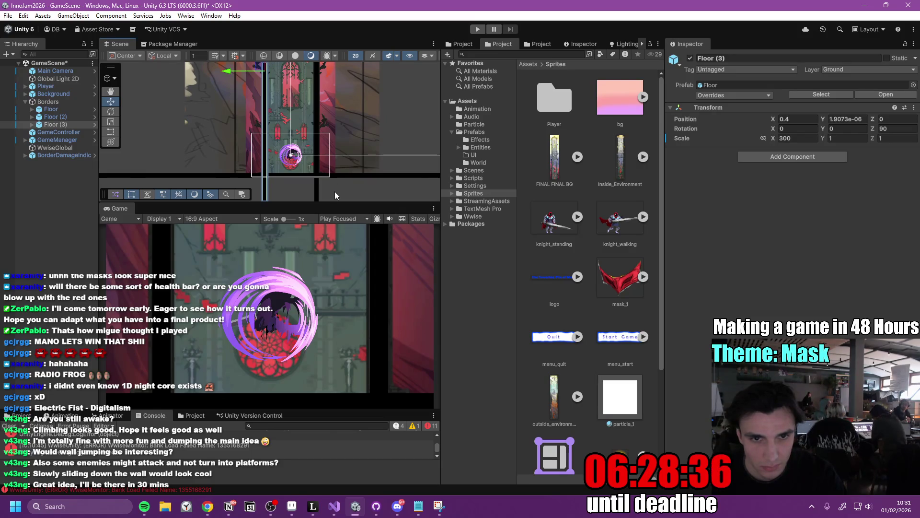
Apply a 16384 Max Size to the FINAL FINAL BG texture, then play with the Game view maximized.
{"action": "left_click", "coordinate": [478, 29]}
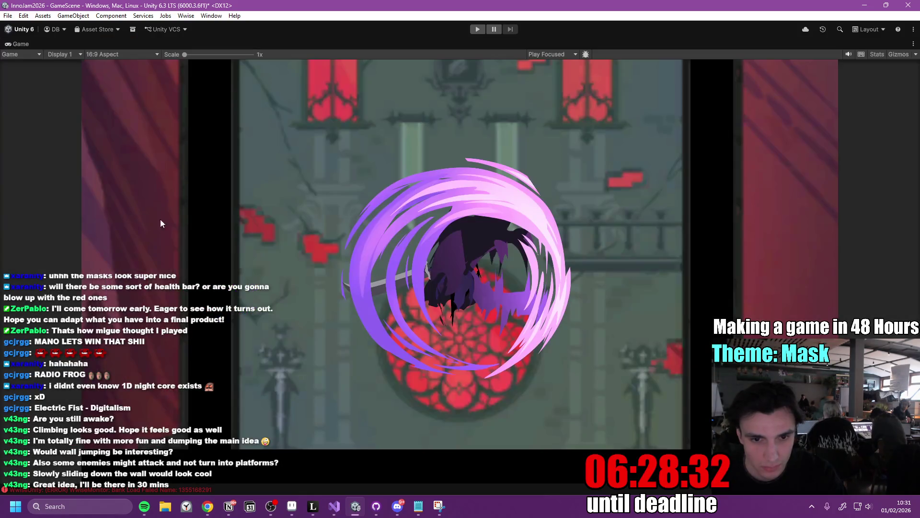
{"action": "double_click", "coordinate": [18, 46]}
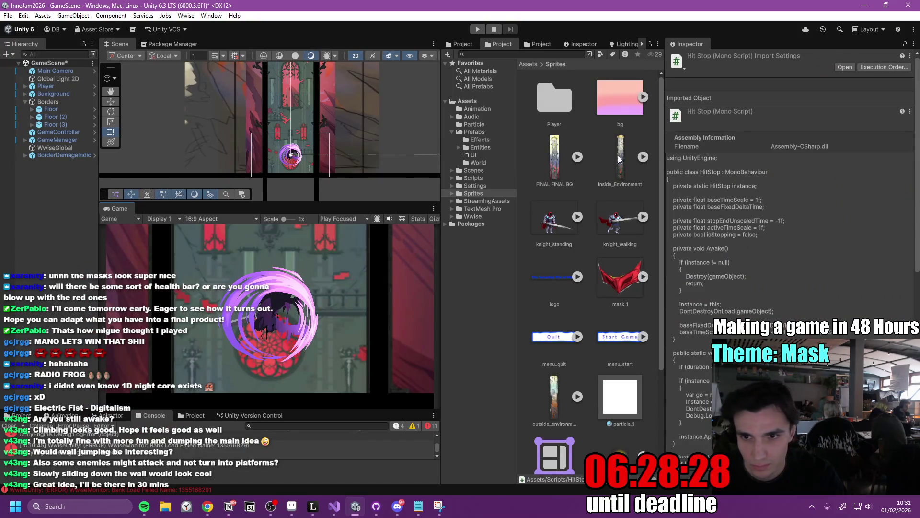
{"action": "left_click", "coordinate": [554, 155]}
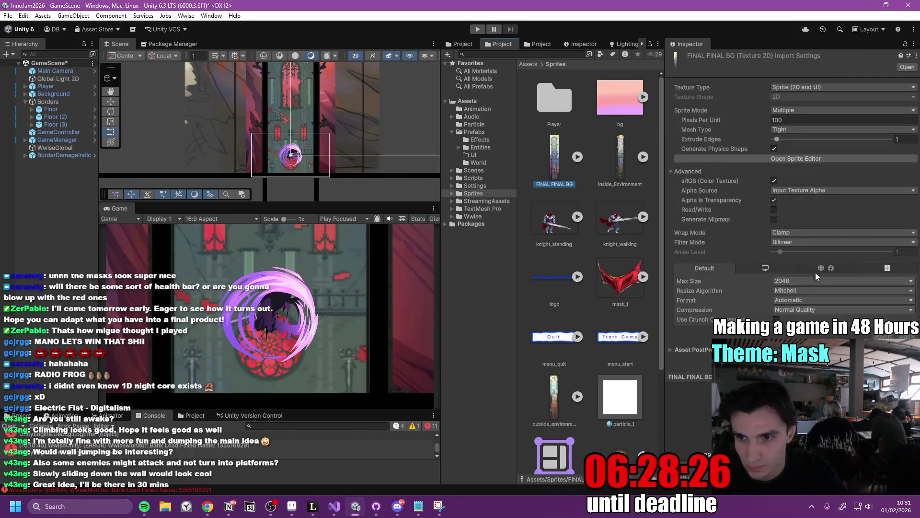
{"action": "left_click", "coordinate": [804, 282]}
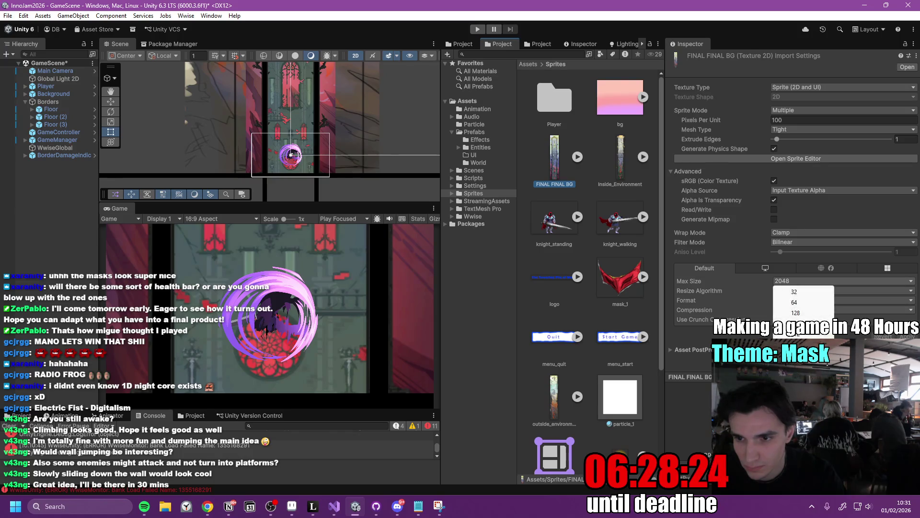
{"action": "left_click", "coordinate": [796, 336]}
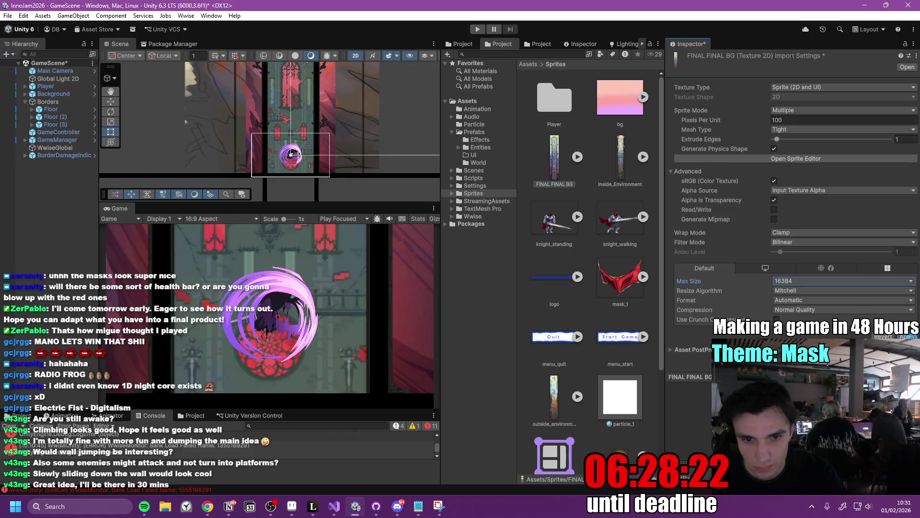
{"action": "left_click", "coordinate": [907, 336]}
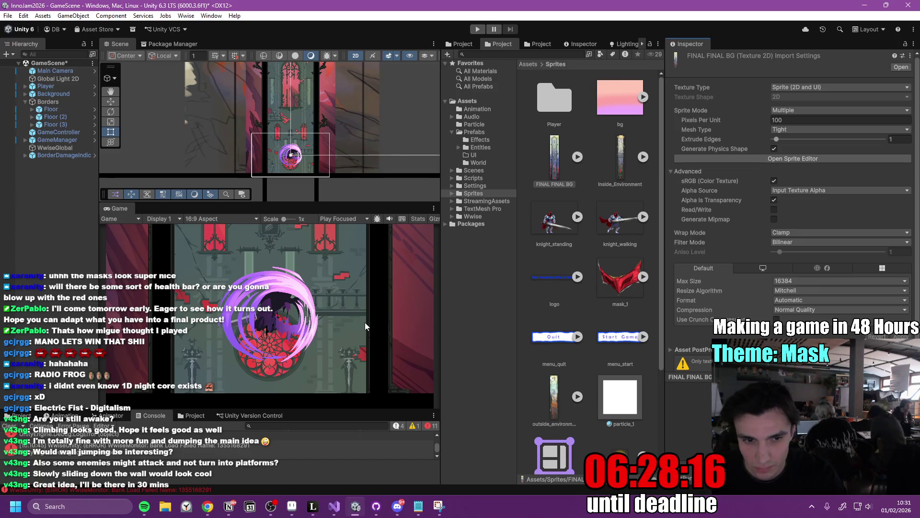
{"action": "double_click", "coordinate": [113, 208]}
{"action": "left_click", "coordinate": [477, 30]}
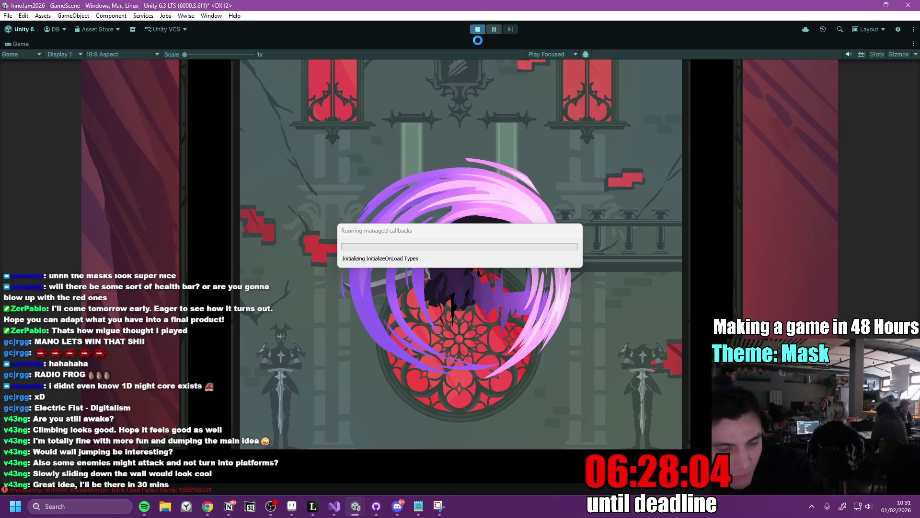
{"action": "key", "text": "alt+Tab"}
{"action": "key", "text": "alt+Tab"}
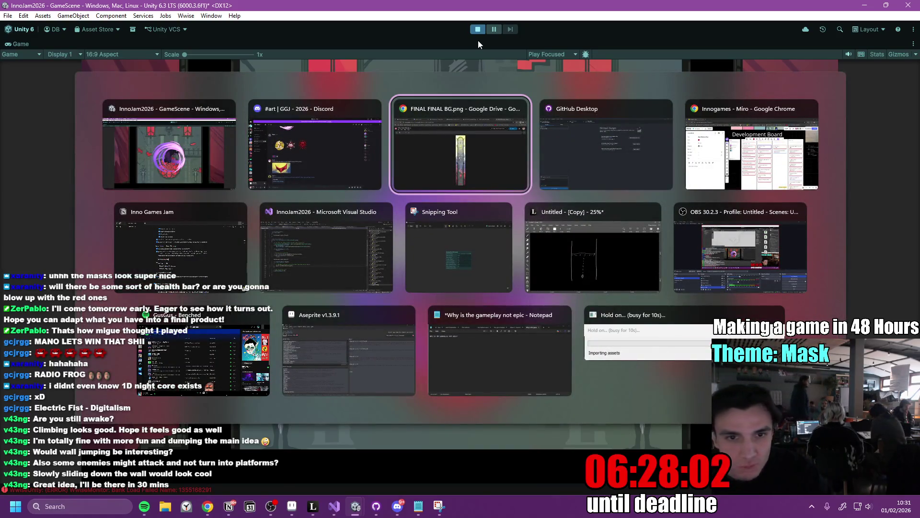
{"action": "key", "text": "alt+Tab"}
{"action": "key", "text": "alt+Tab"}
{"action": "key", "text": "alt+Tab"}
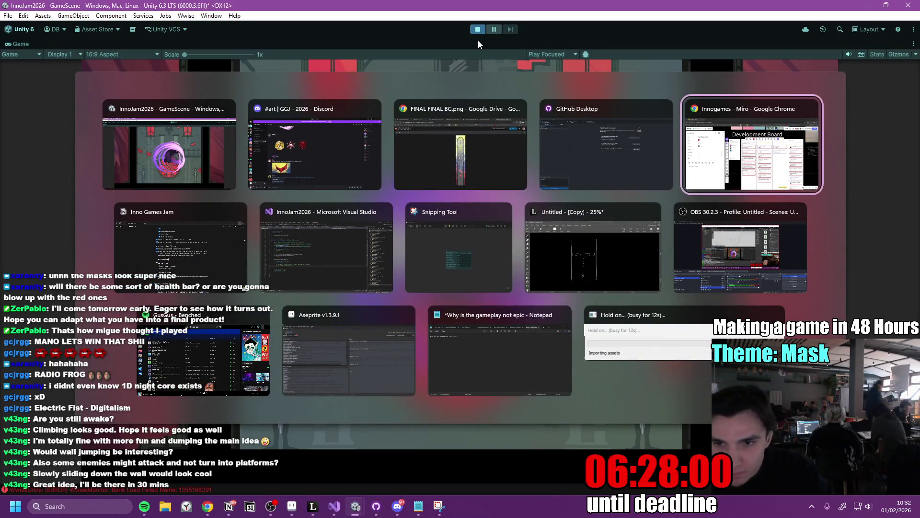
{"action": "key", "text": "alt+Tab"}
{"action": "key", "text": "alt+Tab"}
{"action": "key", "text": "alt+Tab"}
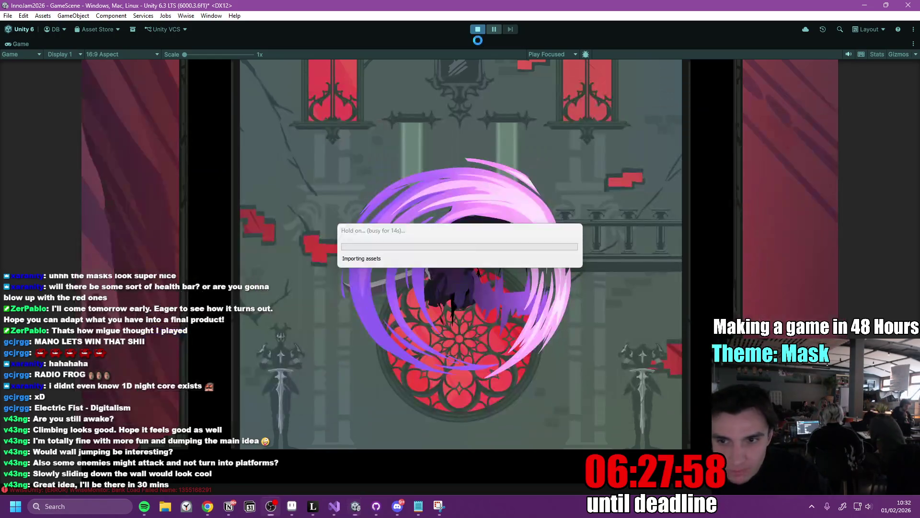
{"action": "key", "text": "alt+Tab"}
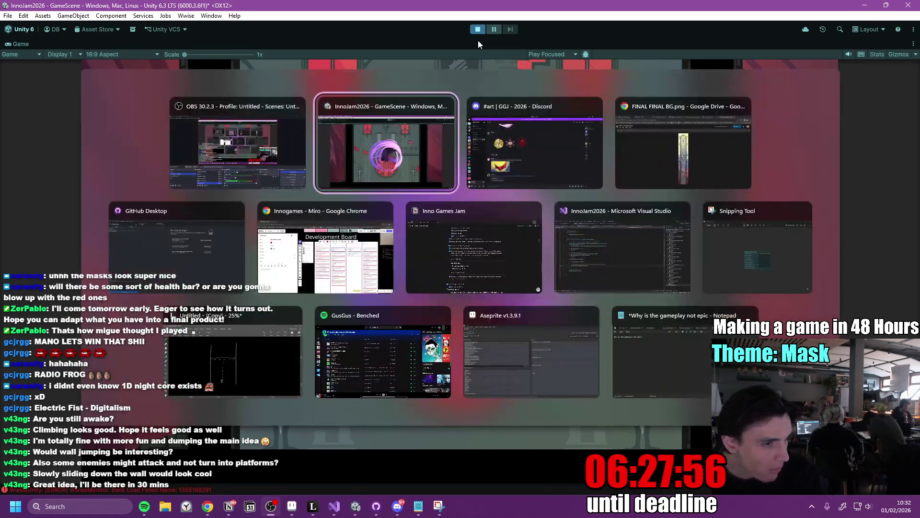
{"action": "key", "text": "alt+Tab"}
{"action": "key", "text": "alt+Tab"}
{"action": "key", "text": "Escape"}
{"action": "key", "text": "alt+Tab"}
{"action": "key", "text": "Tab"}
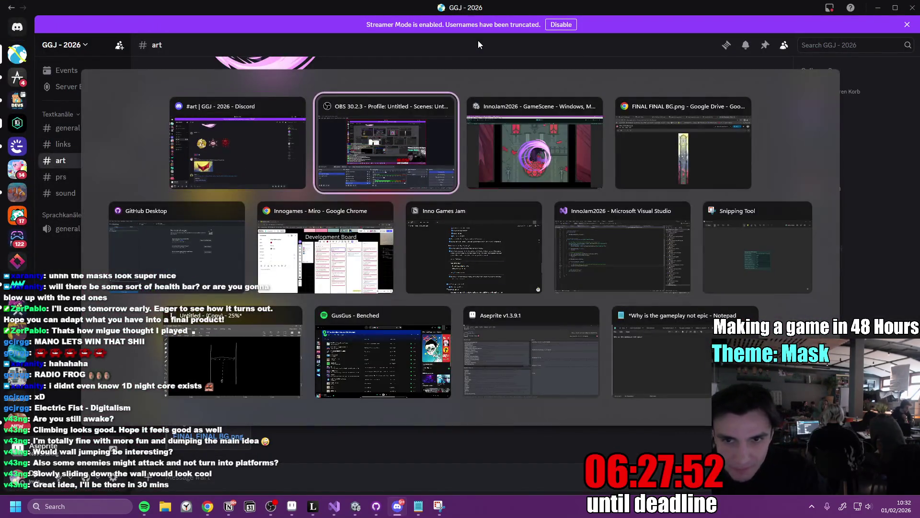
{"action": "key", "text": "Tab"}
{"action": "key", "text": "alt+Tab"}
{"action": "key", "text": "Tab"}
{"action": "key", "text": "Escape"}
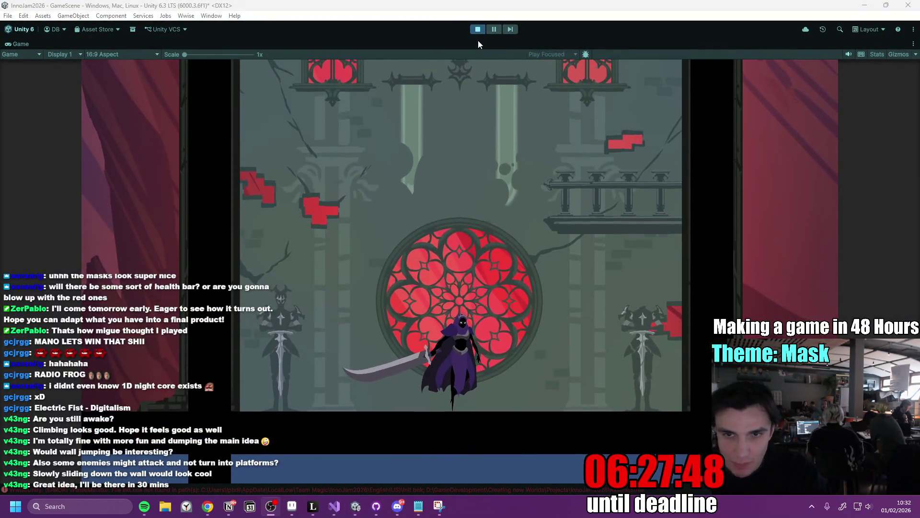
Jump and slash through the mask and bat enemies to reach the arched-window section.
{"action": "left_click", "coordinate": [485, 136]}
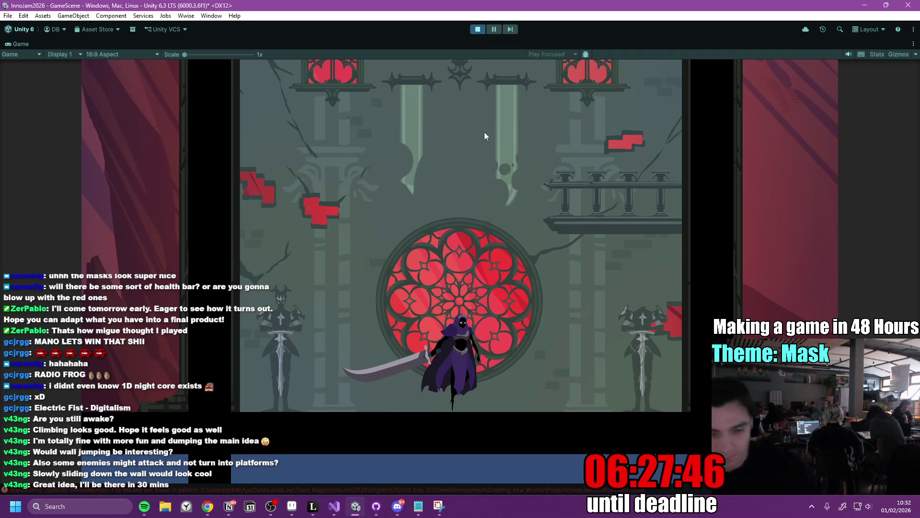
{"action": "key", "text": "space"}
{"action": "left_click", "coordinate": [485, 136]}
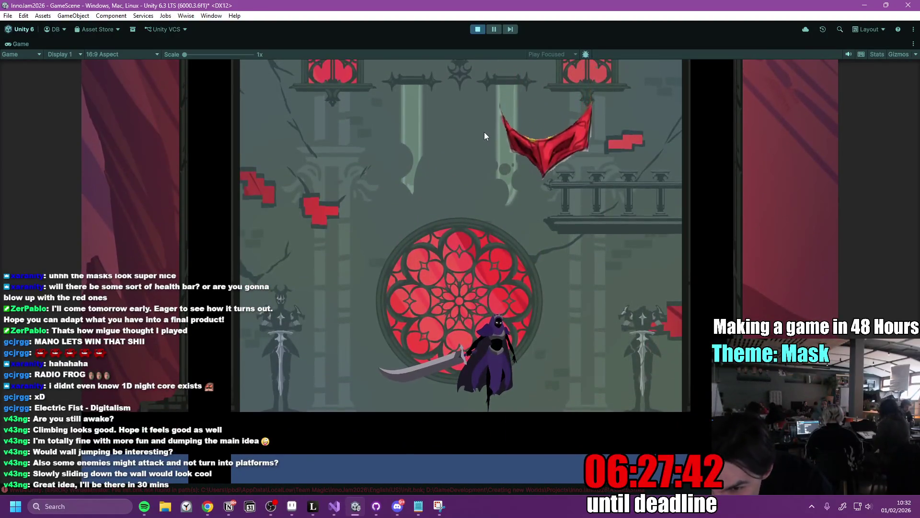
{"action": "key", "text": "space"}
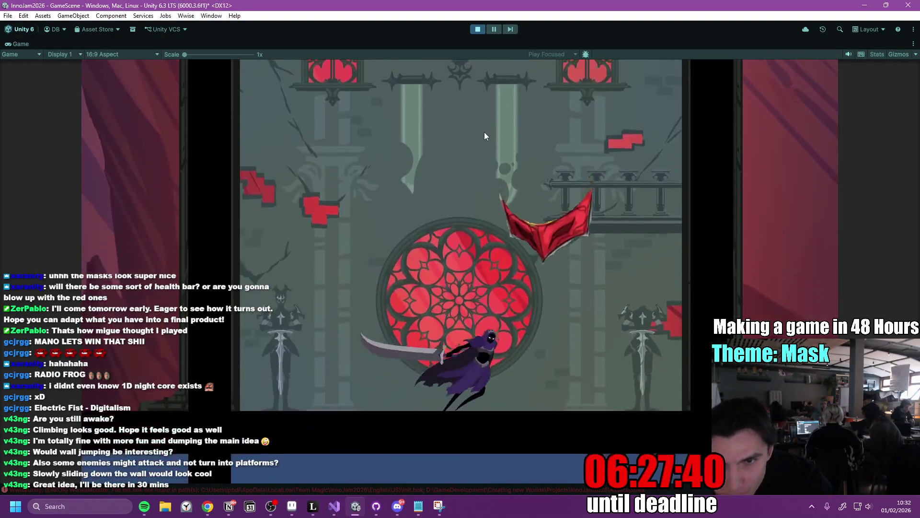
{"action": "left_click", "coordinate": [485, 136]}
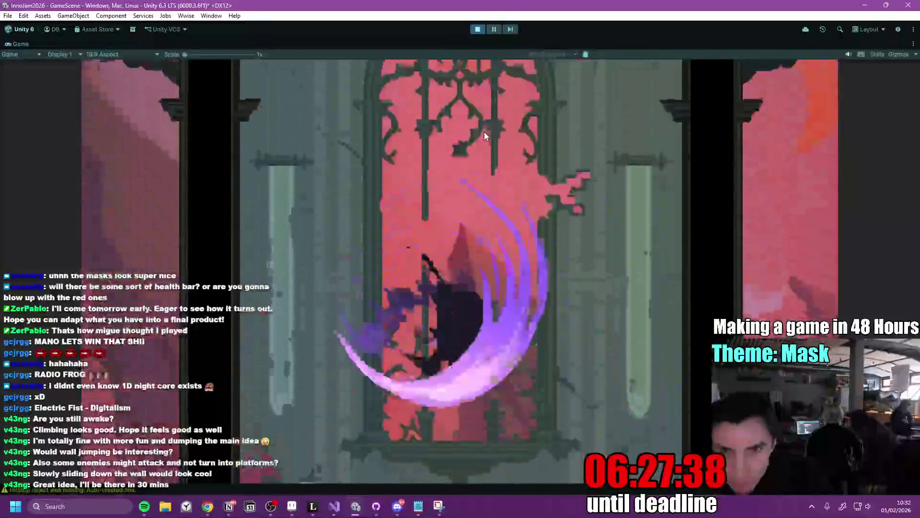
{"action": "left_click", "coordinate": [485, 136]}
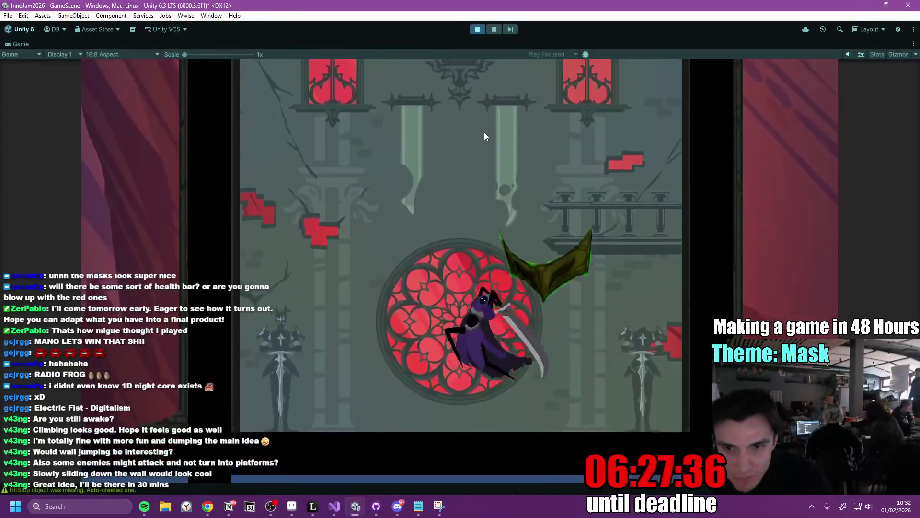
{"action": "left_click", "coordinate": [485, 136]}
{"action": "left_click", "coordinate": [485, 136]}
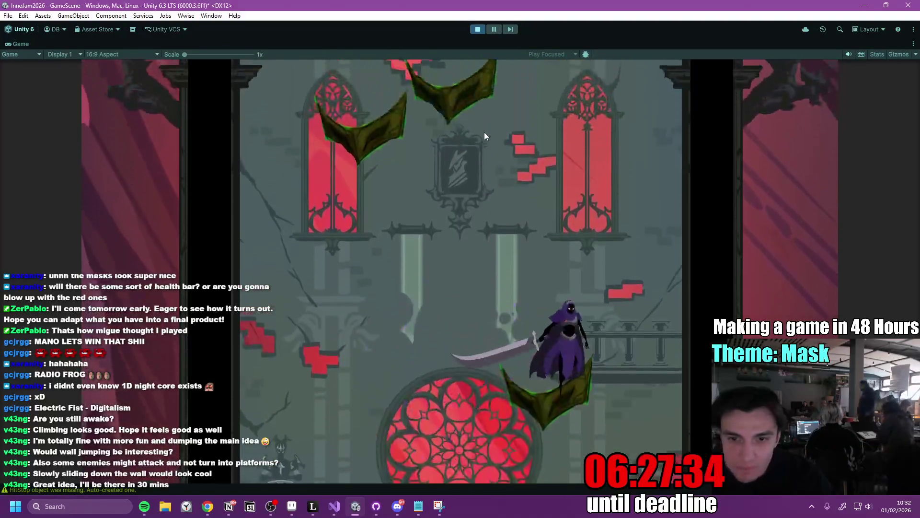
{"action": "left_click", "coordinate": [485, 136]}
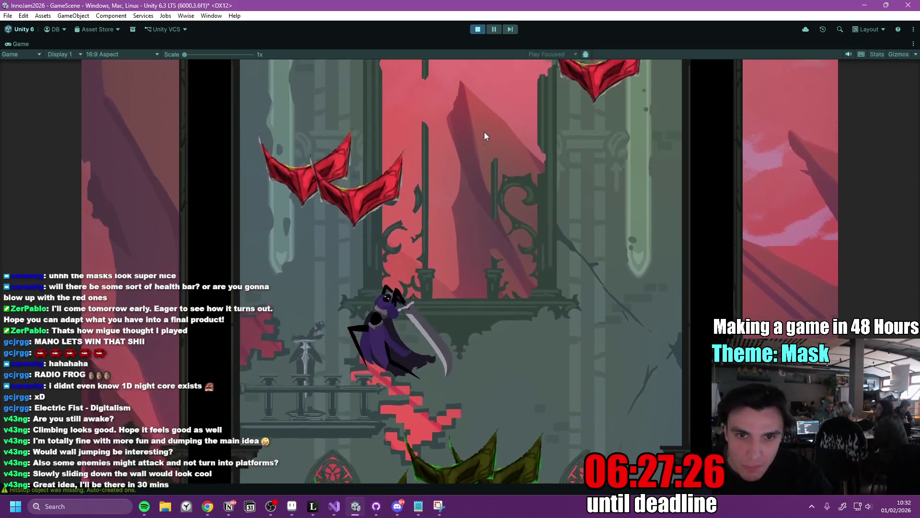
{"action": "left_click", "coordinate": [485, 136]}
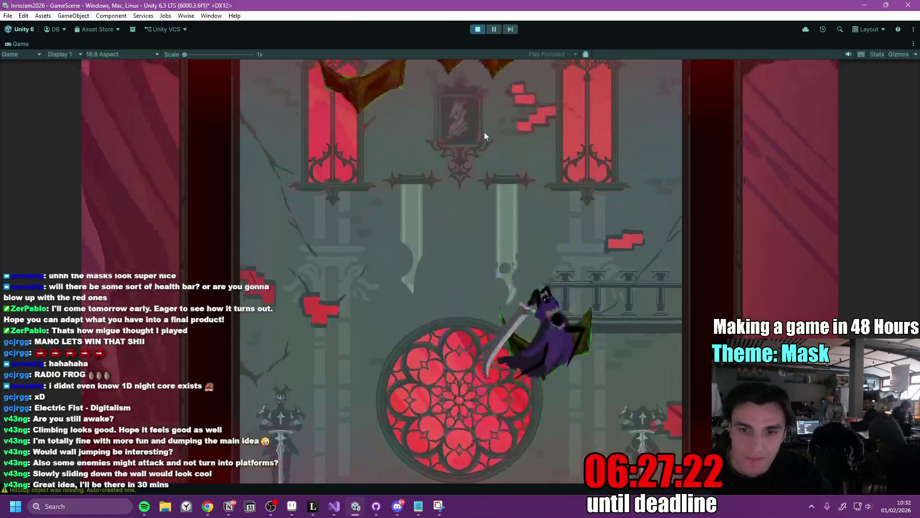
{"action": "left_click", "coordinate": [485, 136]}
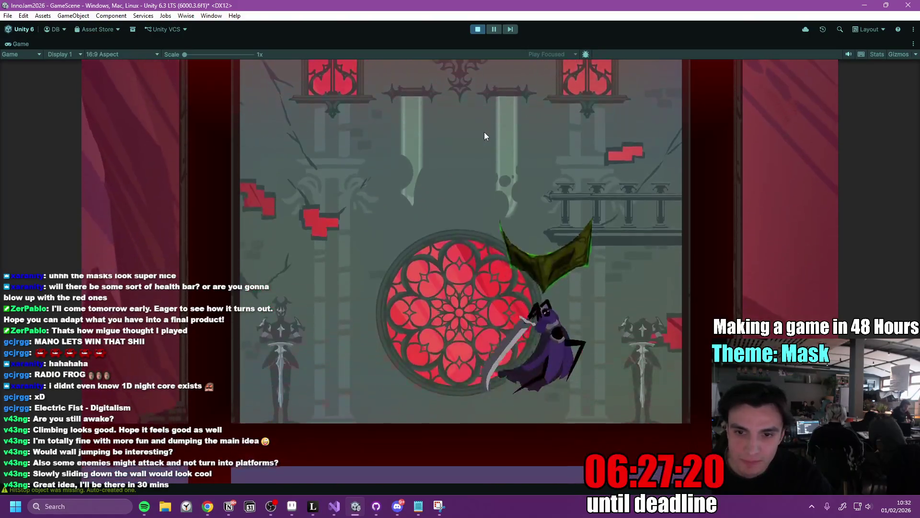
{"action": "left_click", "coordinate": [485, 136]}
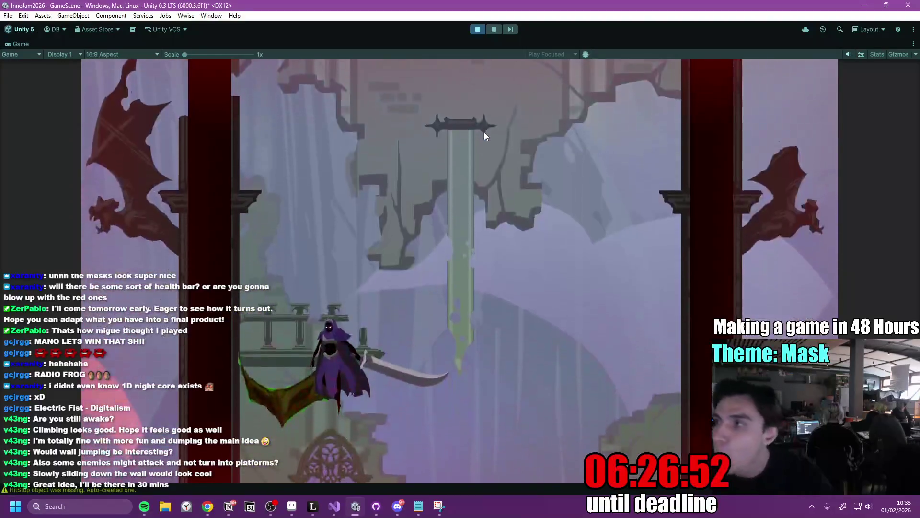
{"action": "key", "text": "d"}
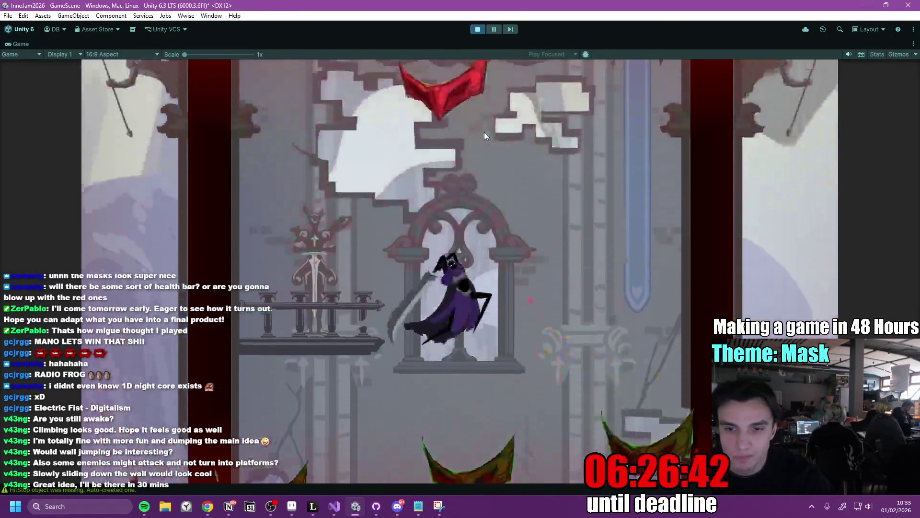
Spin-jump up the tower past the golden statue toward the round window.
{"action": "key", "text": "space"}
{"action": "key", "text": "space"}
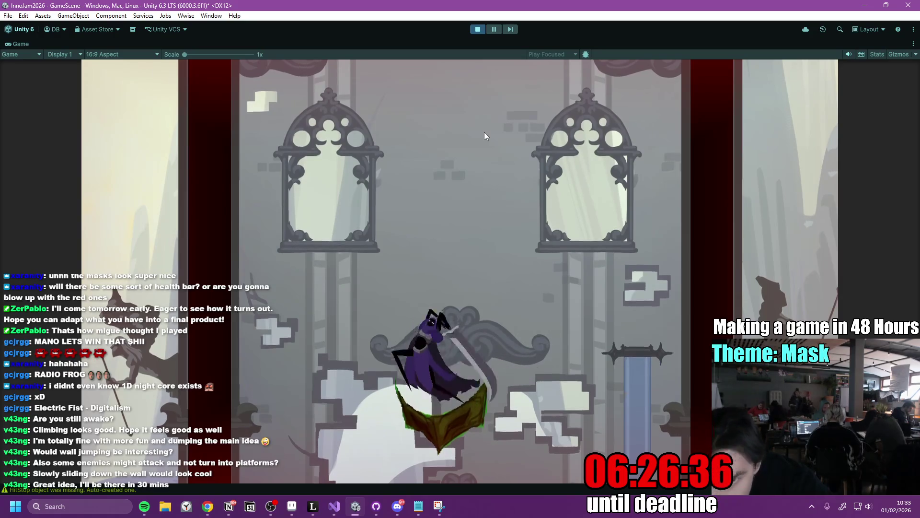
{"action": "key", "text": "space"}
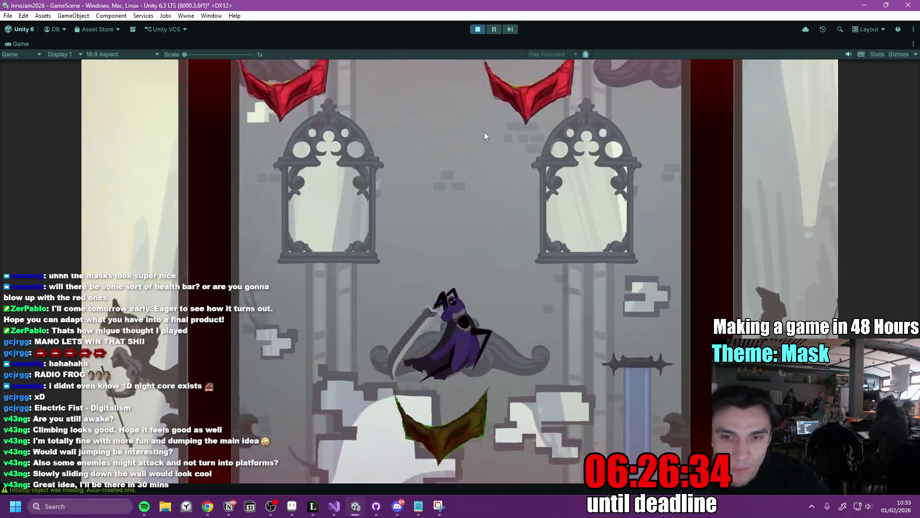
{"action": "key", "text": "space"}
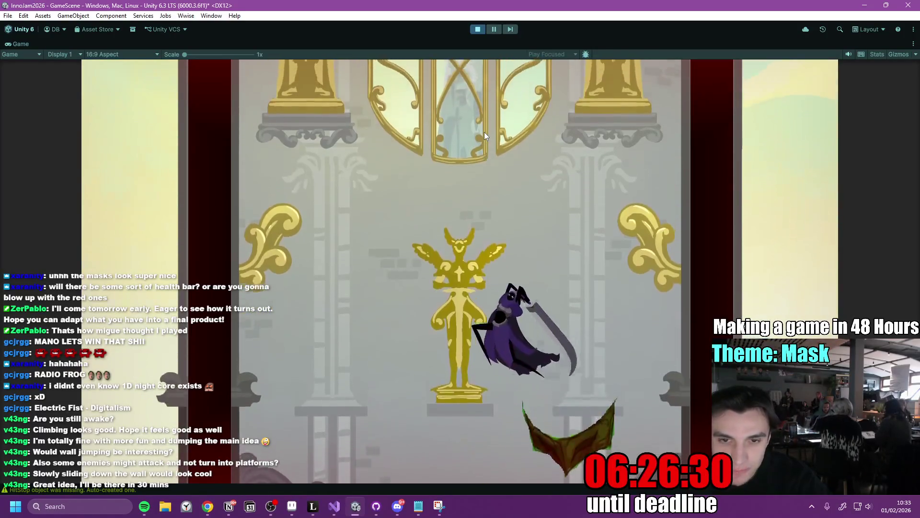
{"action": "key", "text": "space"}
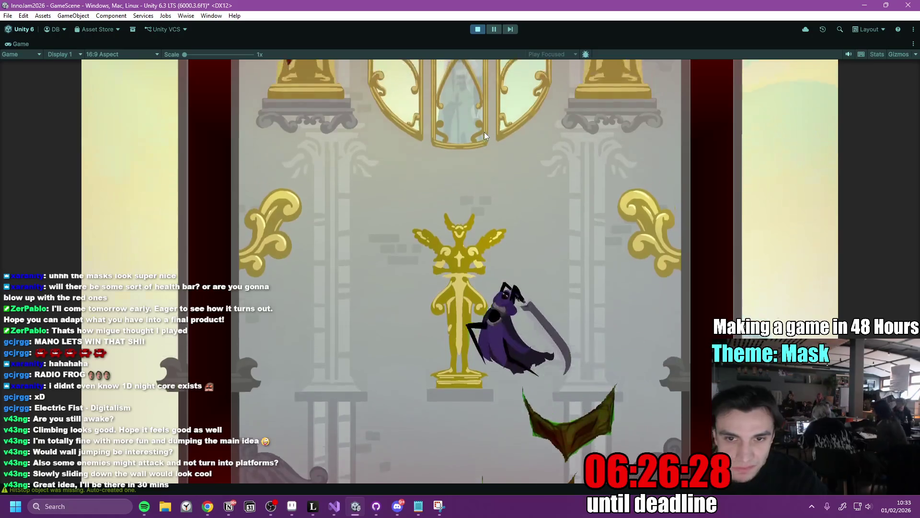
{"action": "key", "text": "space"}
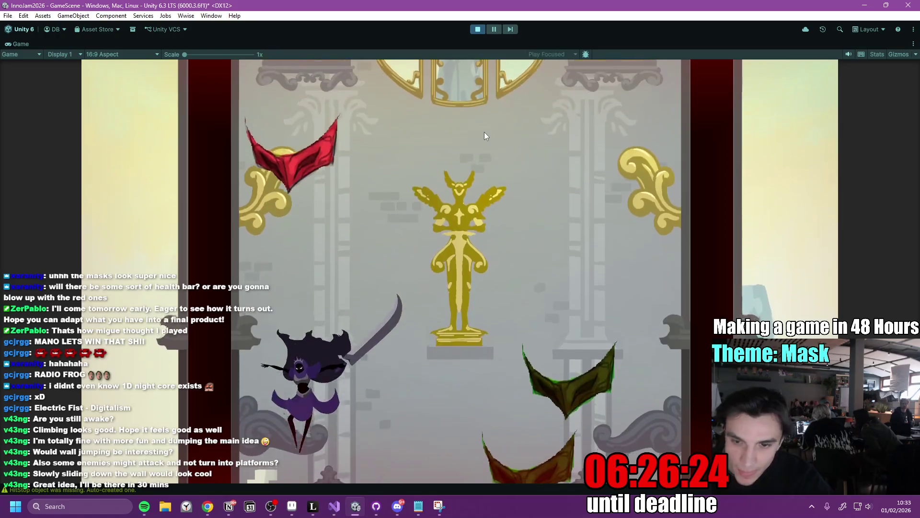
{"action": "key", "text": "d"}
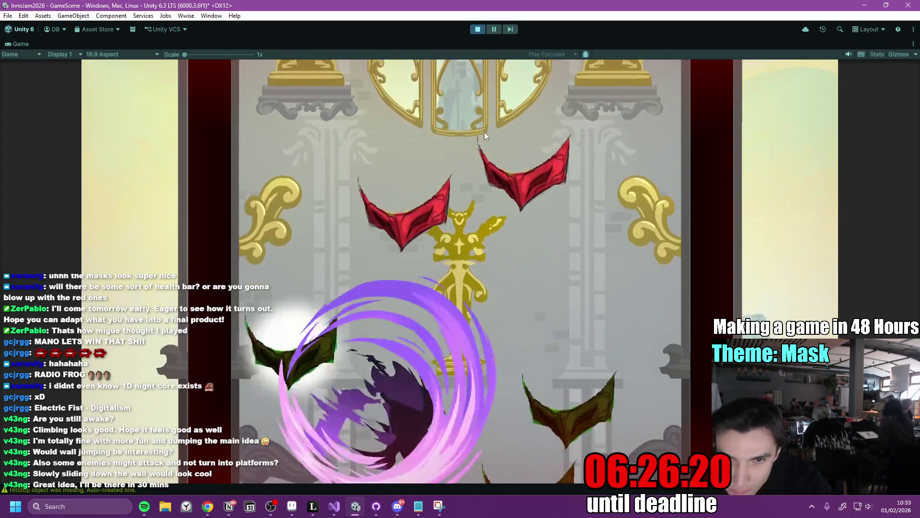
{"action": "key", "text": "space"}
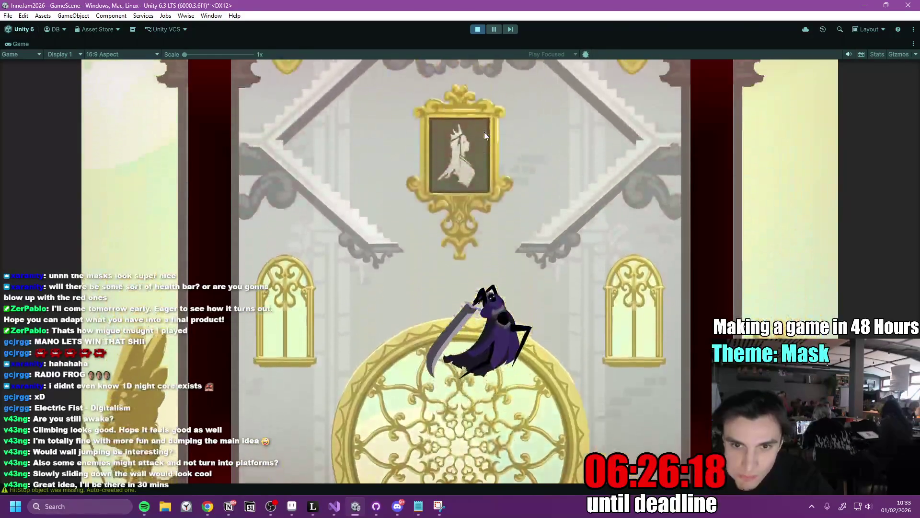
Slash at the bats while climbing until the character dies and Game Over appears.
{"action": "left_click", "coordinate": [485, 135]}
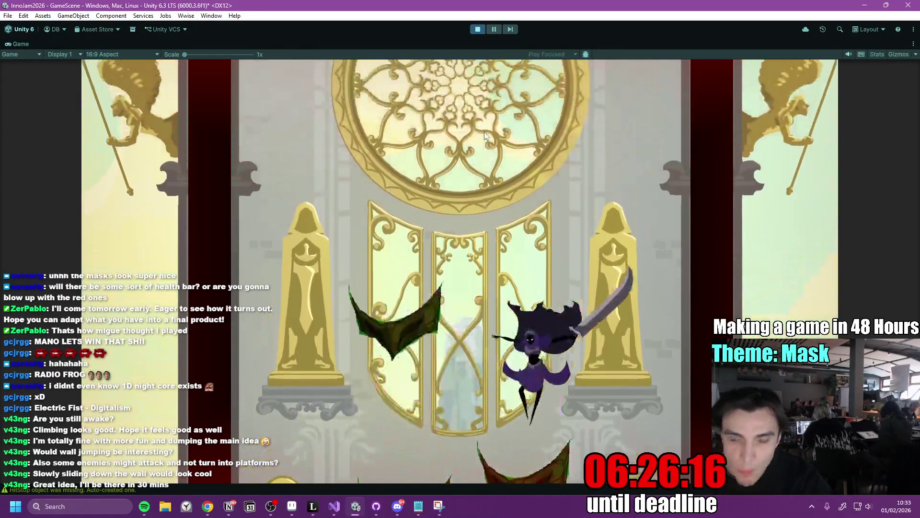
{"action": "key", "text": "a"}
{"action": "key", "text": "space"}
{"action": "left_click", "coordinate": [485, 136]}
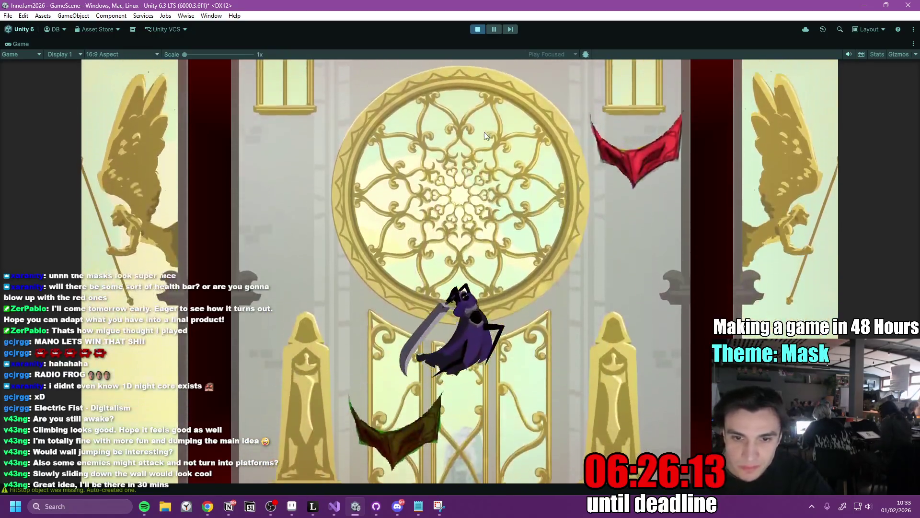
{"action": "left_click", "coordinate": [485, 136]}
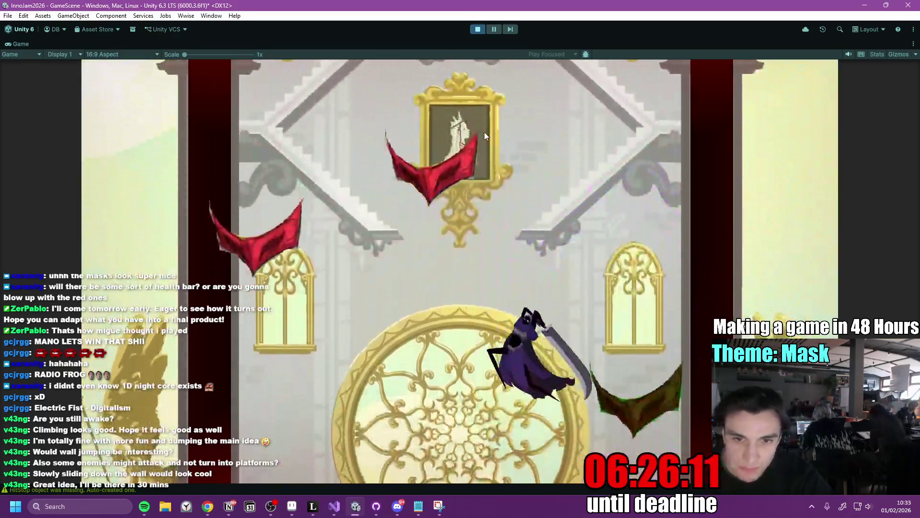
{"action": "left_click", "coordinate": [485, 136]}
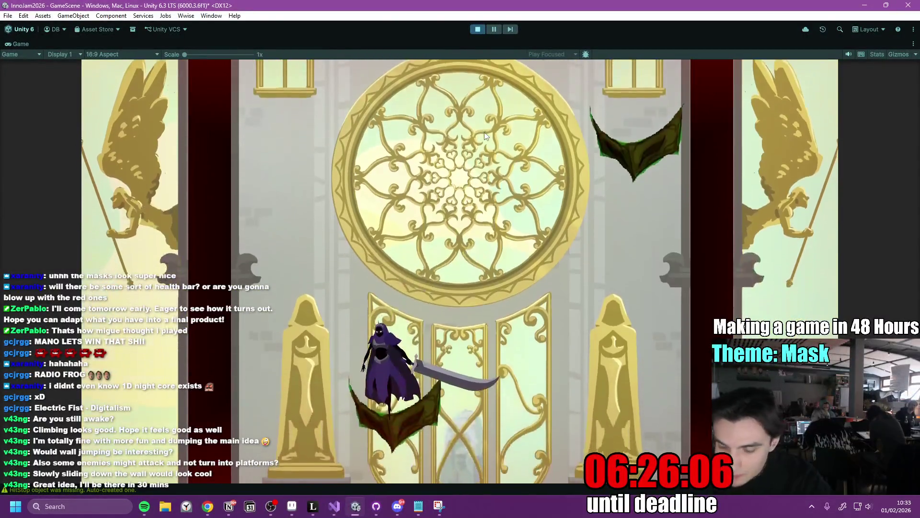
{"action": "left_click", "coordinate": [485, 136]}
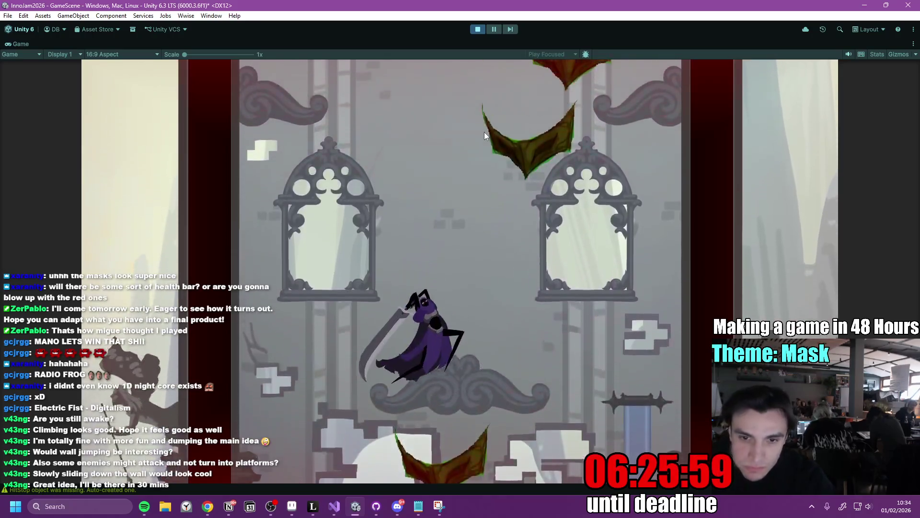
{"action": "left_click", "coordinate": [485, 136]}
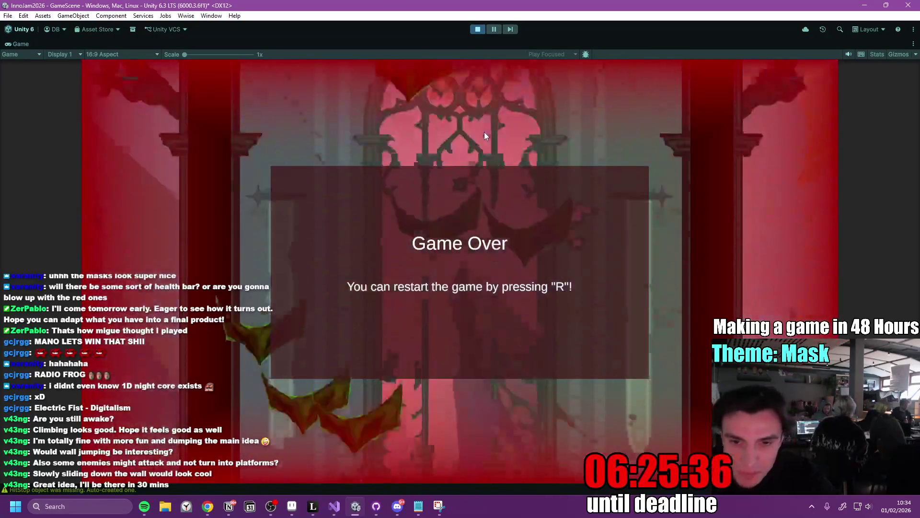
Restart the game with R and leap up slashing at the red masks.
{"action": "key", "text": "r"}
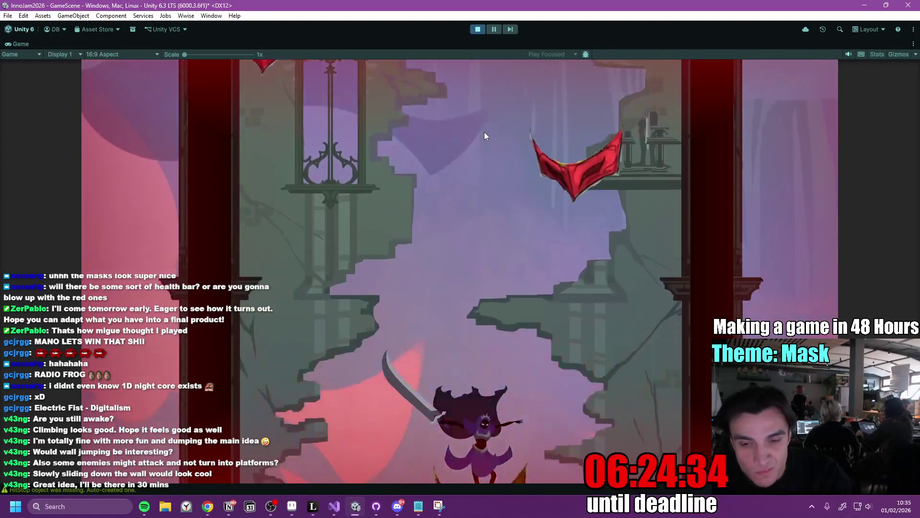
{"action": "key", "text": "space"}
{"action": "left_click", "coordinate": [484, 136]}
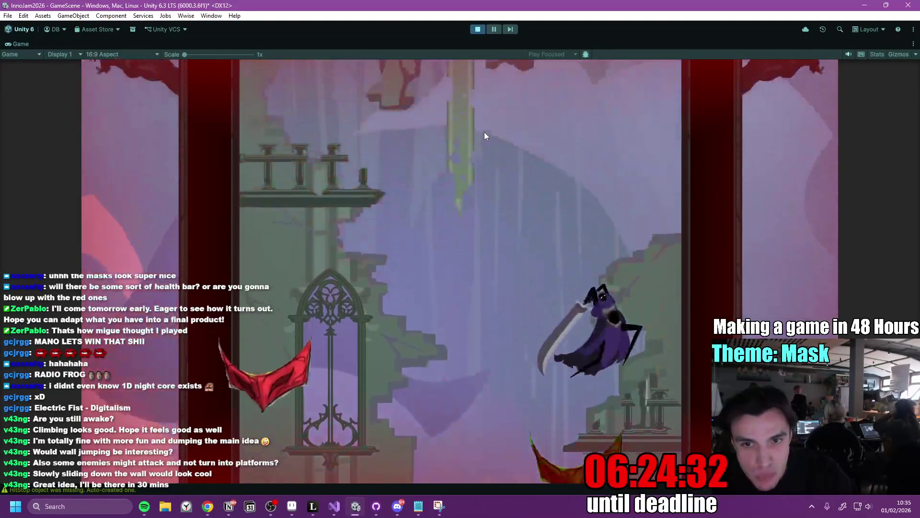
{"action": "left_click", "coordinate": [484, 136]}
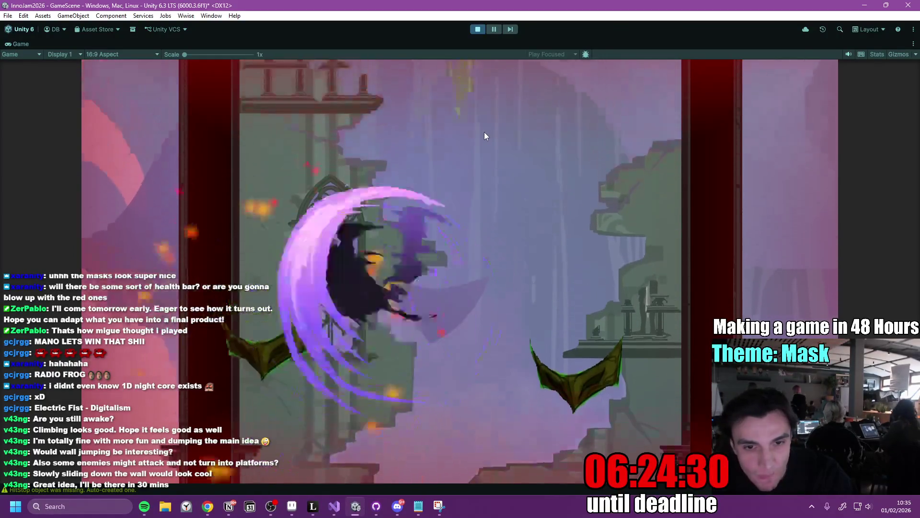
{"action": "key", "text": "space"}
{"action": "left_click", "coordinate": [484, 133]}
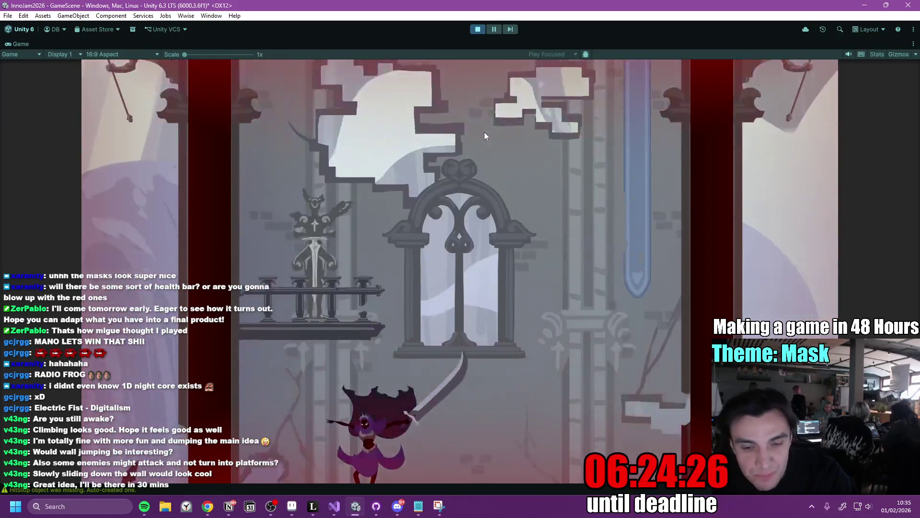
{"action": "key", "text": "space"}
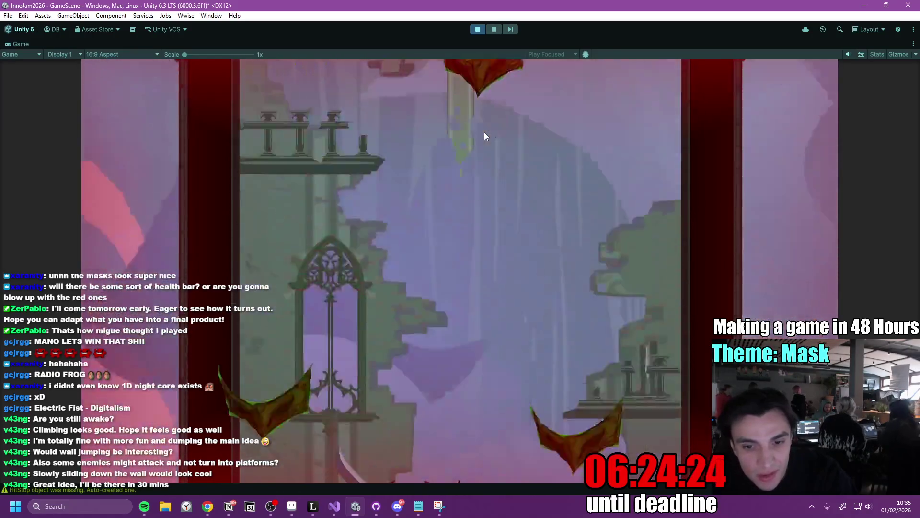
{"action": "key", "text": "a"}
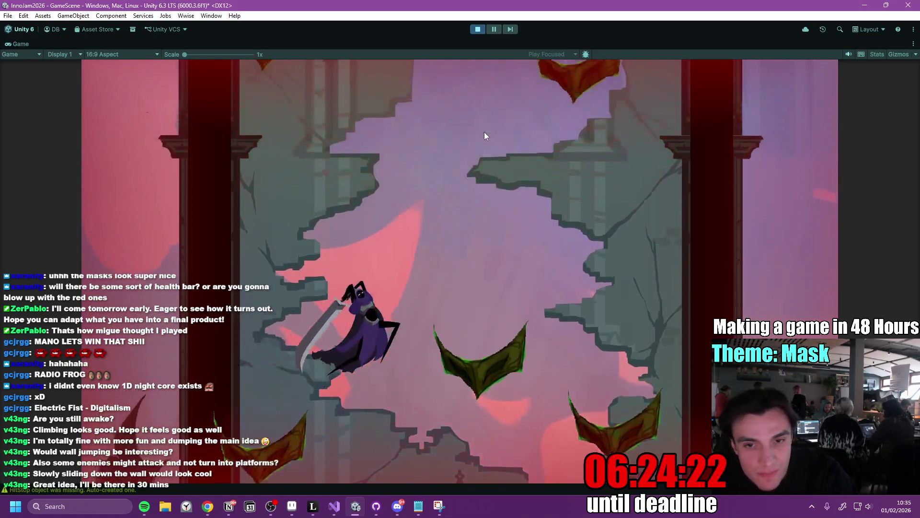
{"action": "left_click", "coordinate": [484, 133]}
{"action": "key", "text": "a"}
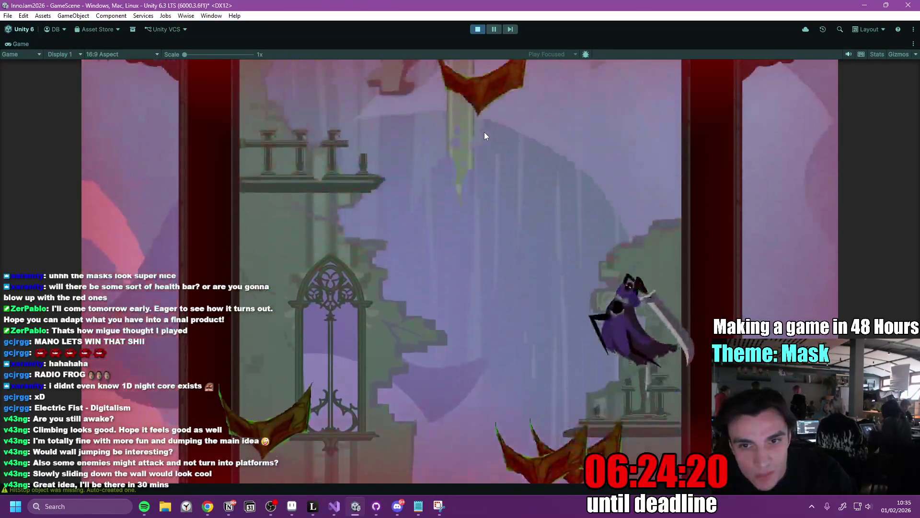
{"action": "left_click", "coordinate": [484, 136]}
{"action": "key", "text": "space"}
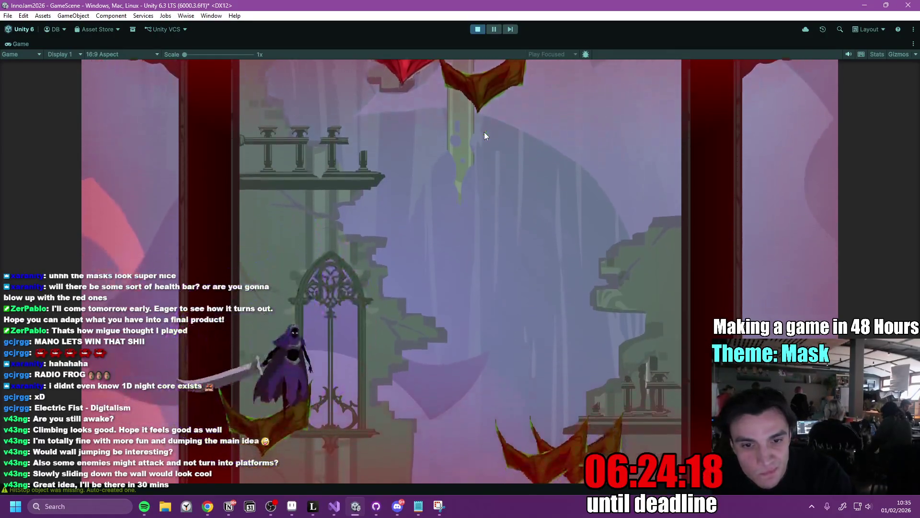
{"action": "left_click", "coordinate": [484, 135]}
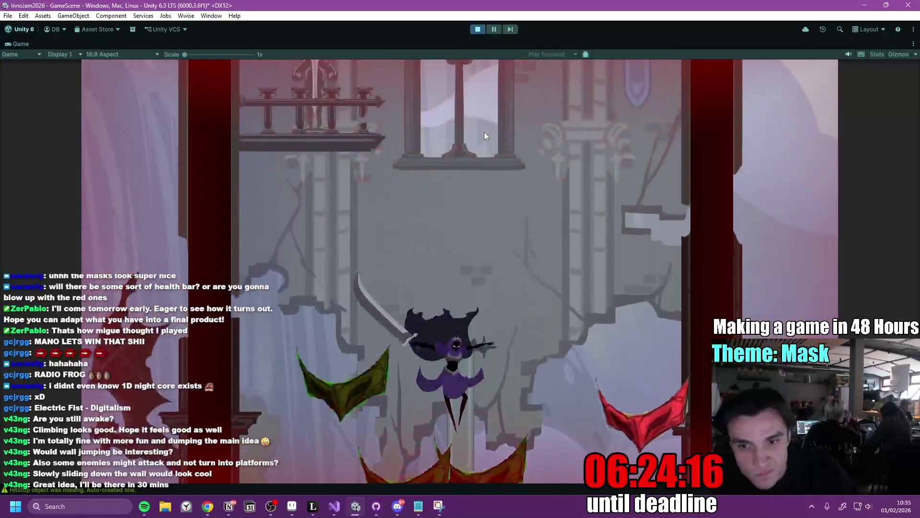
{"action": "left_click", "coordinate": [484, 136]}
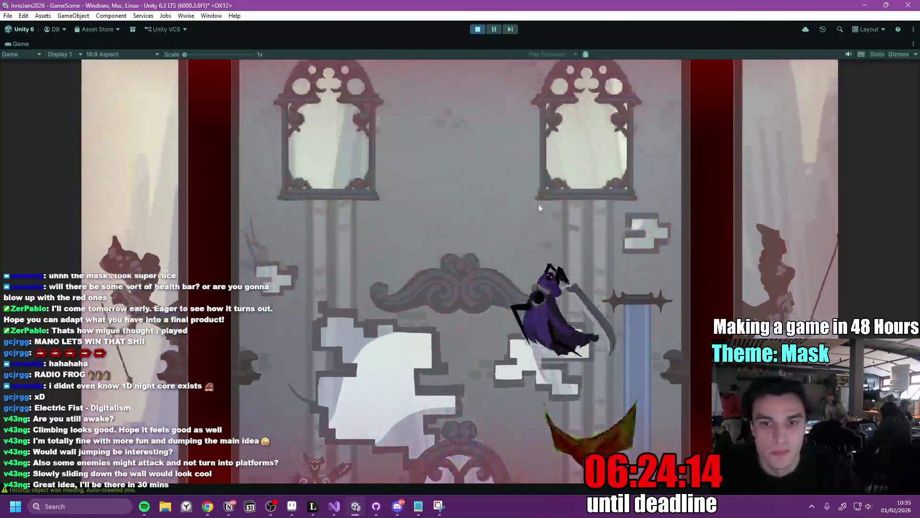
Spin-slash the red masks around the golden statue, steering left and back to centre.
{"action": "left_click", "coordinate": [537, 218]}
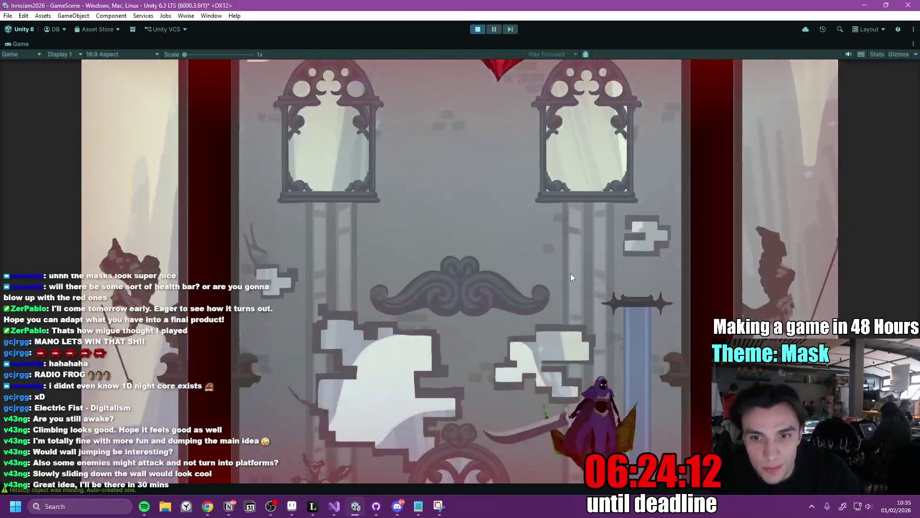
{"action": "left_click", "coordinate": [537, 245]}
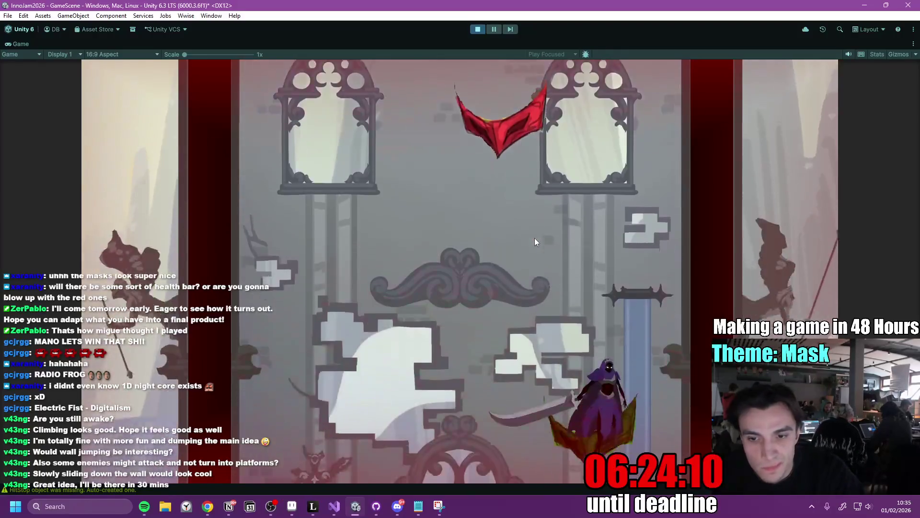
{"action": "left_click", "coordinate": [533, 237]}
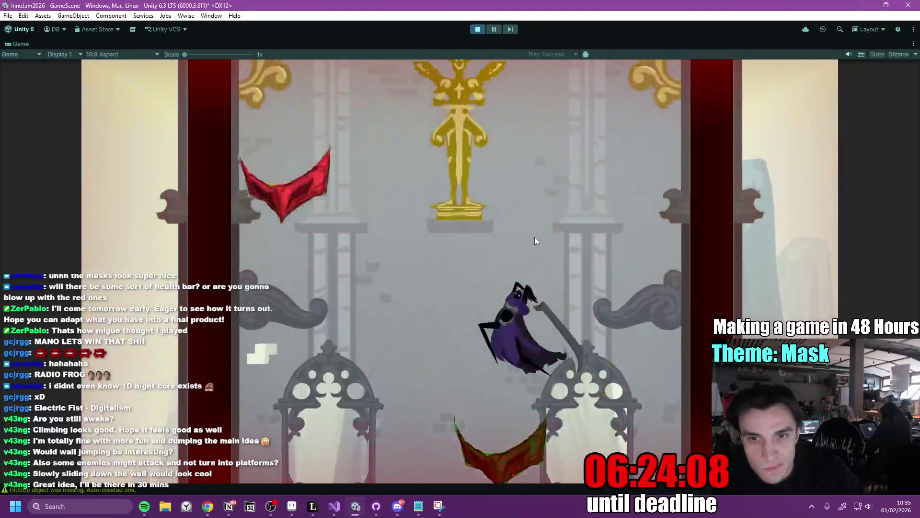
{"action": "left_click", "coordinate": [535, 234]}
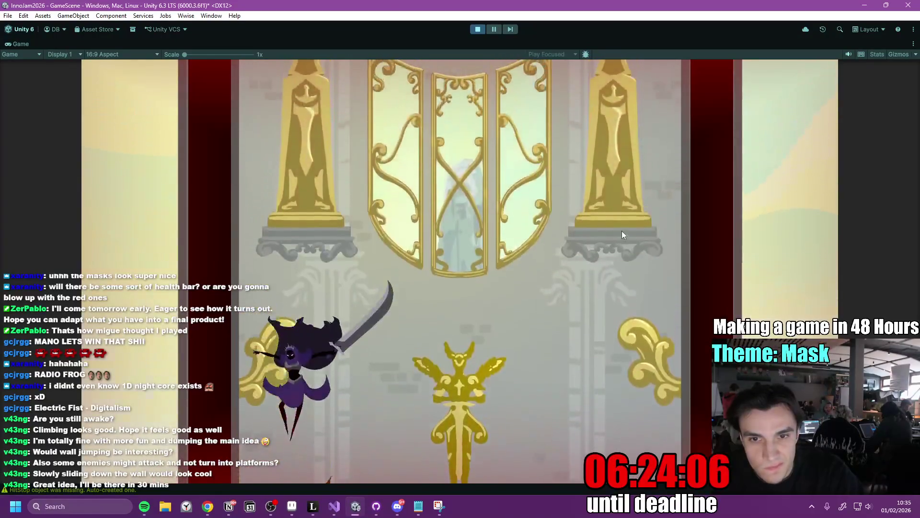
{"action": "left_click", "coordinate": [424, 258]}
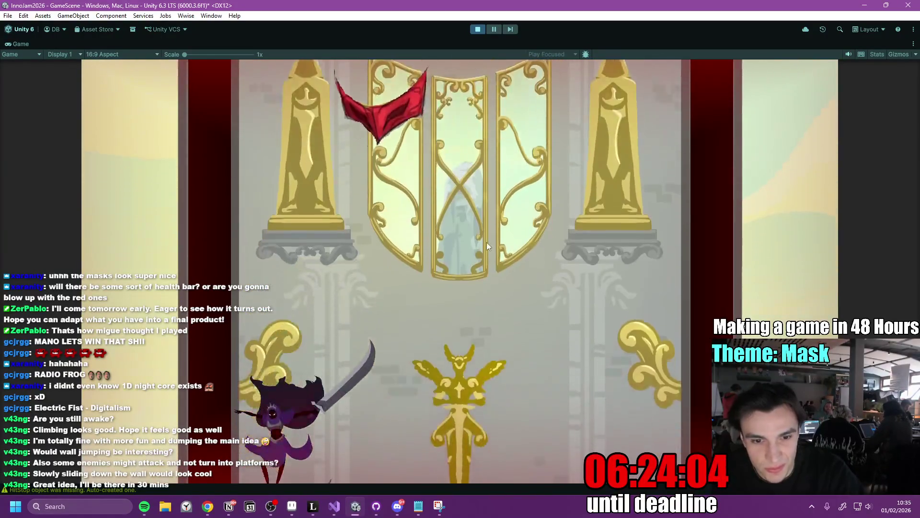
{"action": "left_click", "coordinate": [493, 232]}
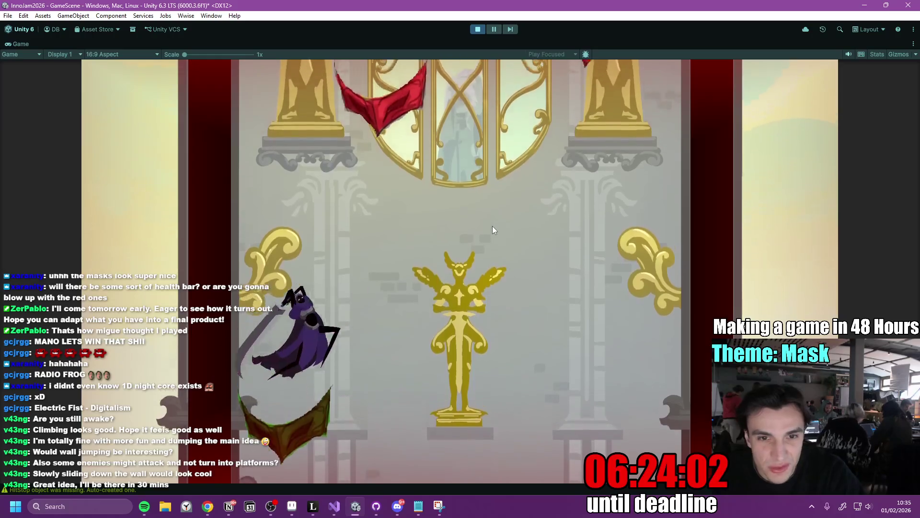
{"action": "left_click", "coordinate": [493, 226]}
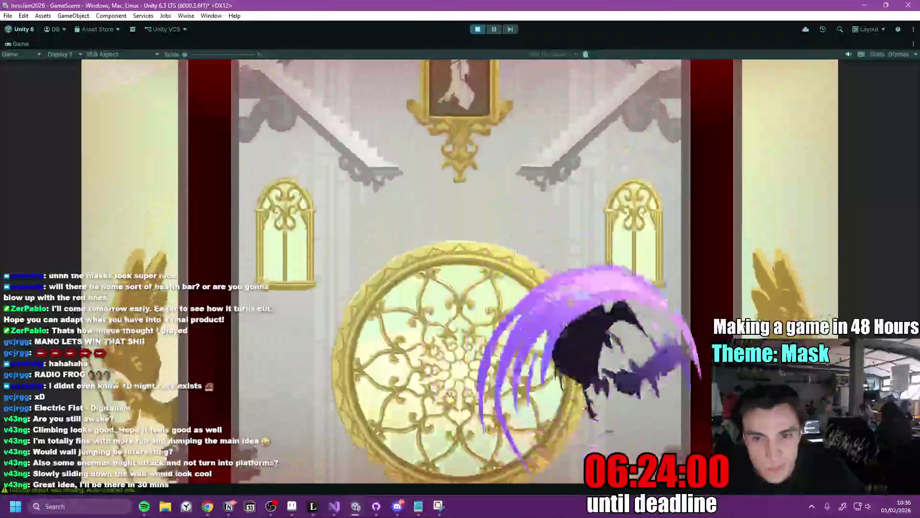
{"action": "key", "text": "a"}
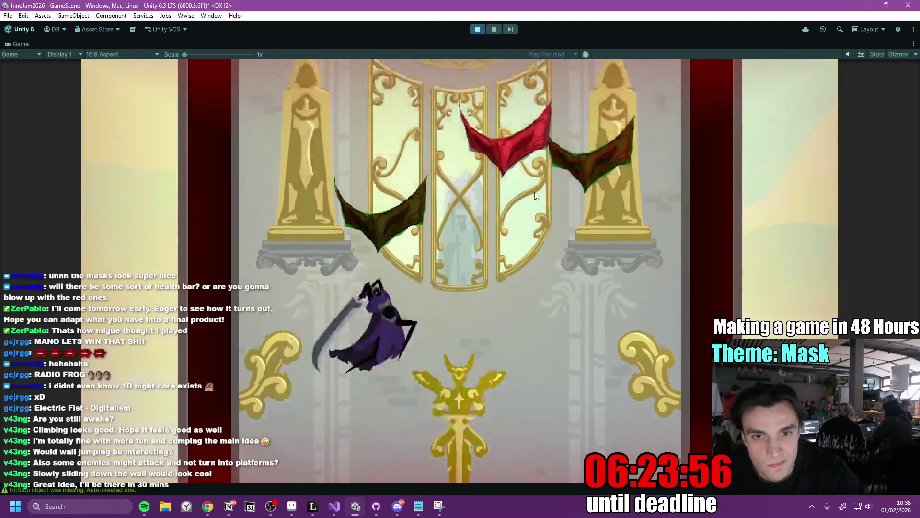
{"action": "key", "text": "d"}
Jump up past the round window to the arched window, then stop Play mode.
{"action": "key", "text": "space"}
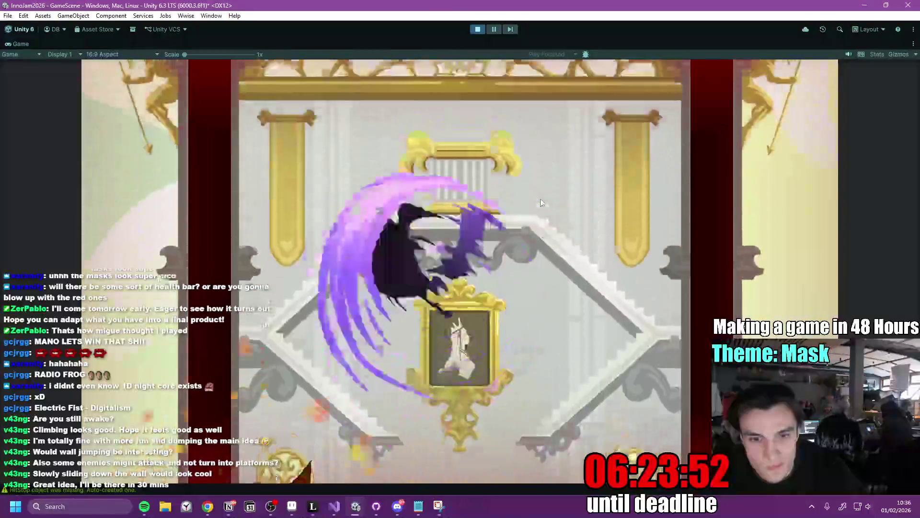
{"action": "key", "text": "space"}
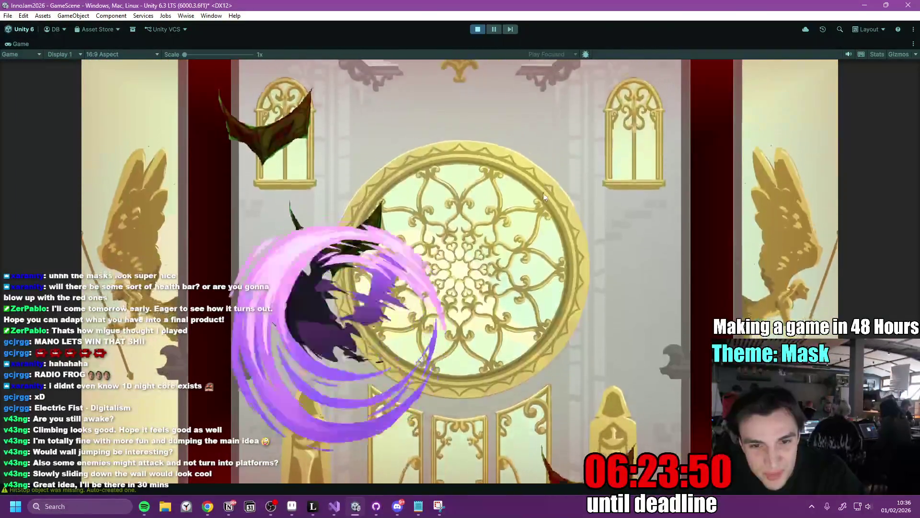
{"action": "key", "text": "space"}
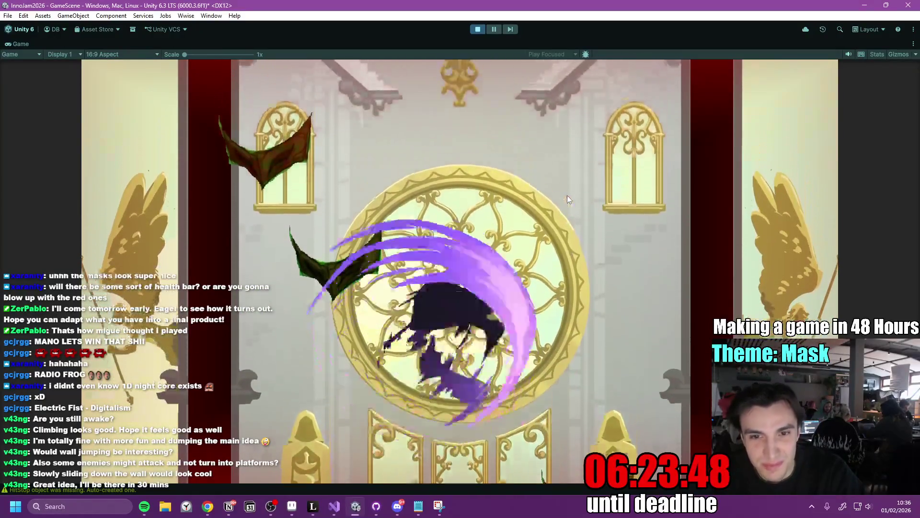
{"action": "key", "text": "space"}
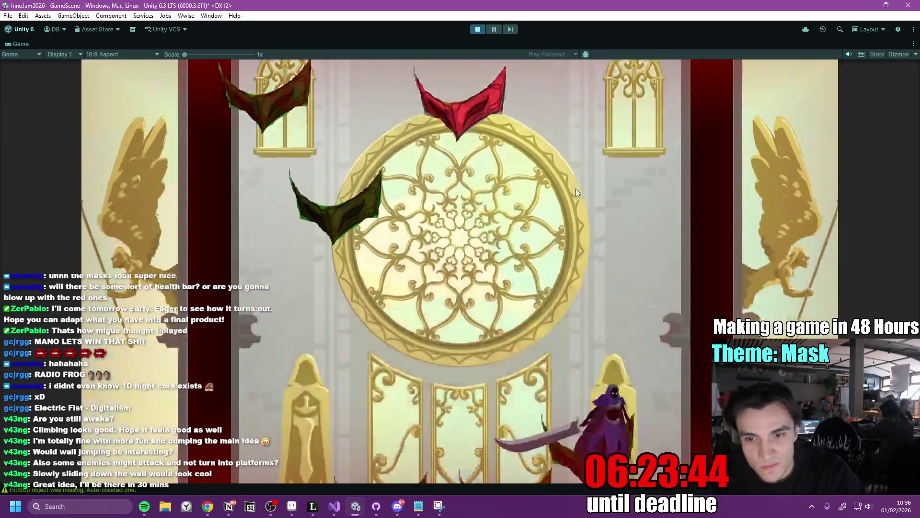
{"action": "key", "text": "space"}
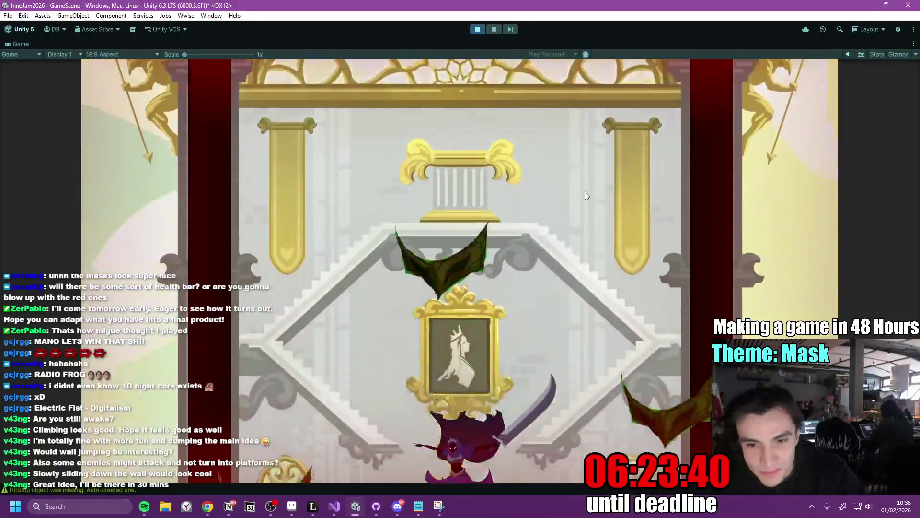
{"action": "key", "text": "space"}
{"action": "key", "text": "space"}
{"action": "key", "text": "space"}
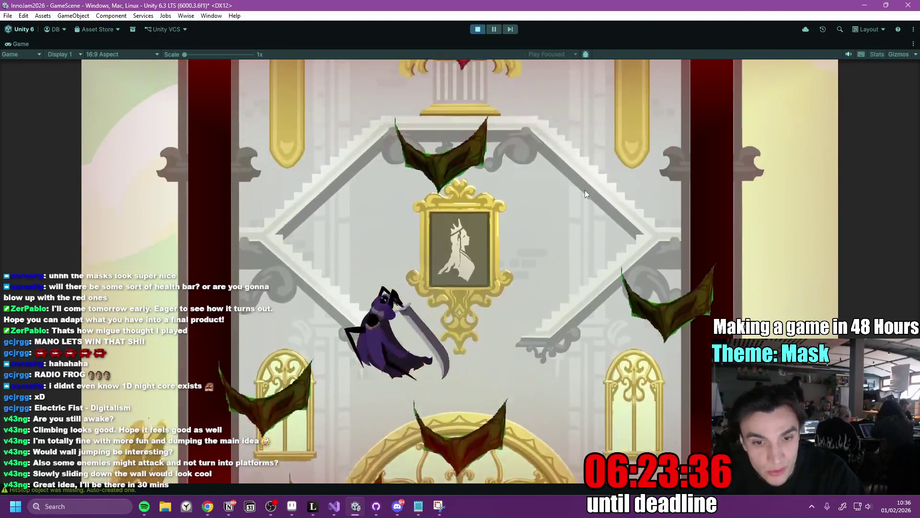
{"action": "key", "text": "space"}
{"action": "key", "text": "space"}
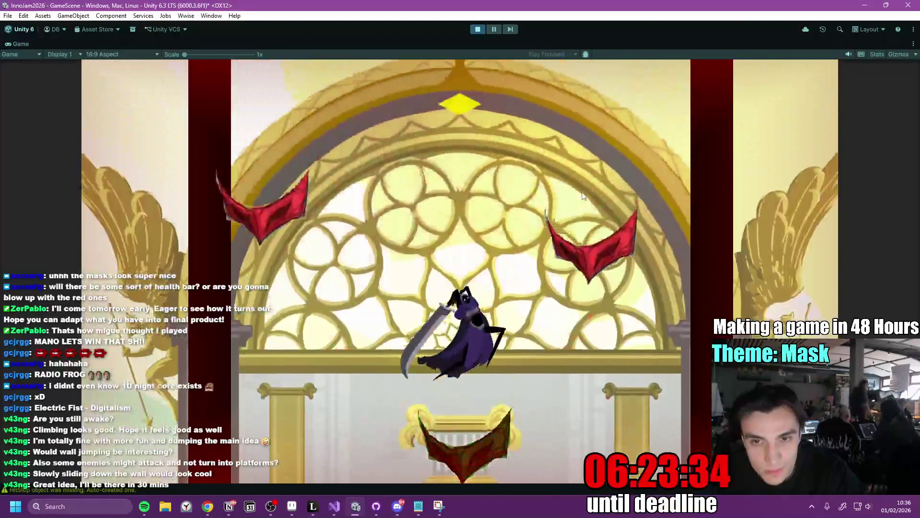
{"action": "key", "text": "space"}
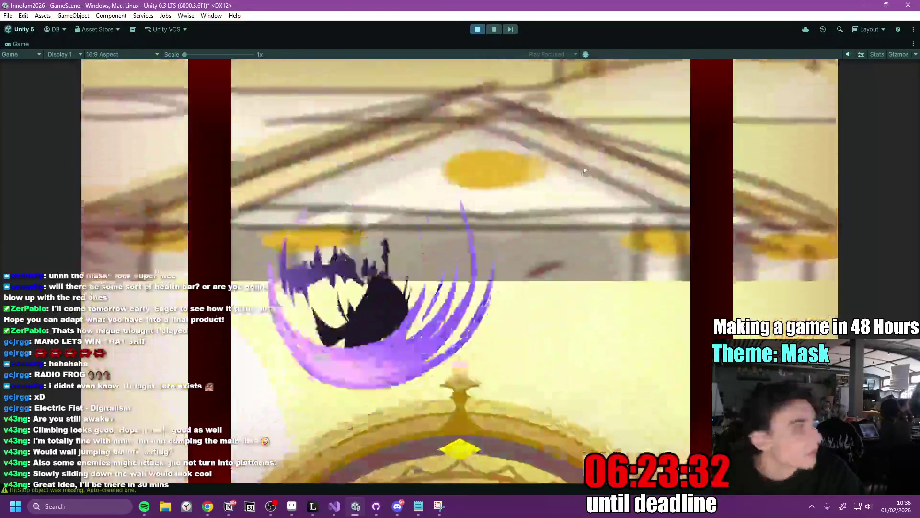
{"action": "key", "text": "space"}
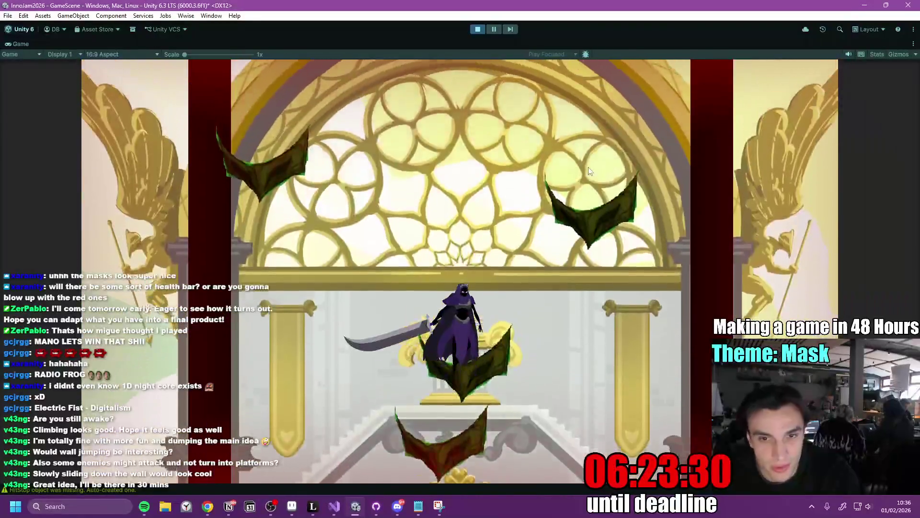
{"action": "key", "text": "space"}
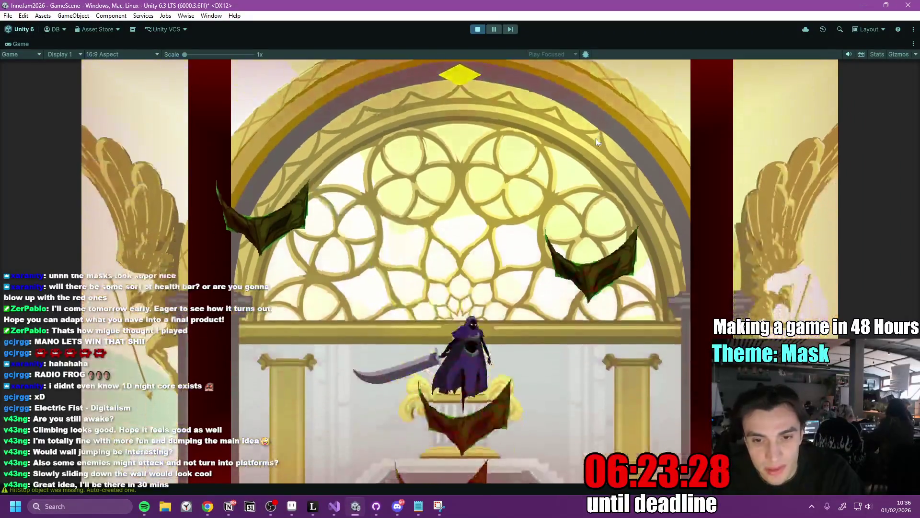
{"action": "key", "text": "space"}
{"action": "key", "text": "space"}
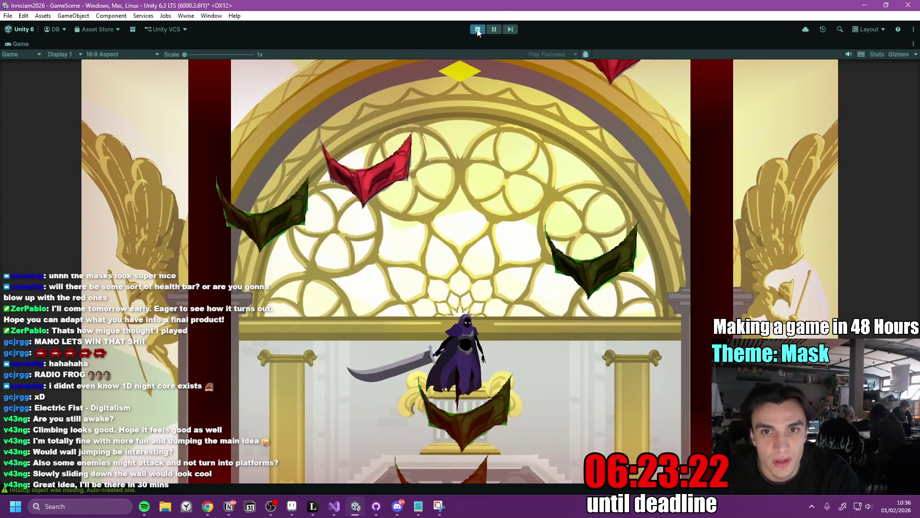
{"action": "left_click", "coordinate": [477, 30]}
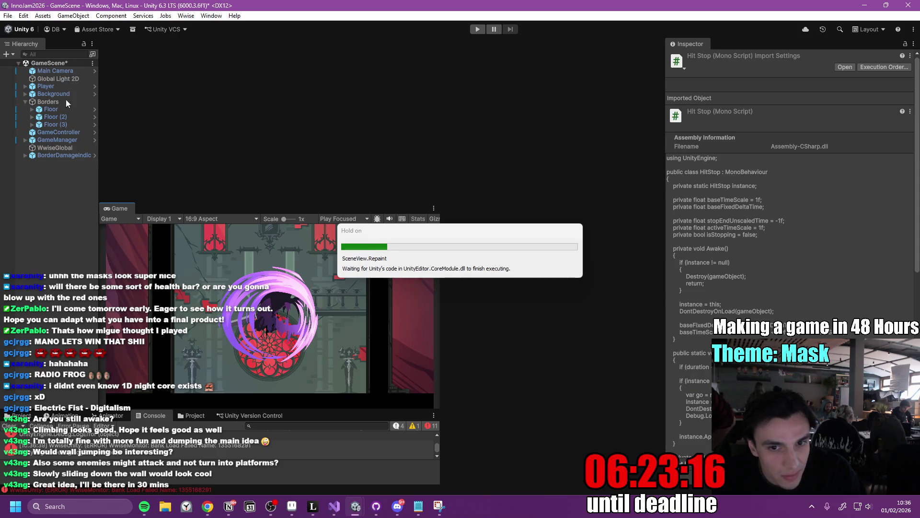
Enlarge the Main Camera's view size.
{"action": "scroll", "coordinate": [266, 156], "scroll_direction": "up", "scroll_amount": 3}
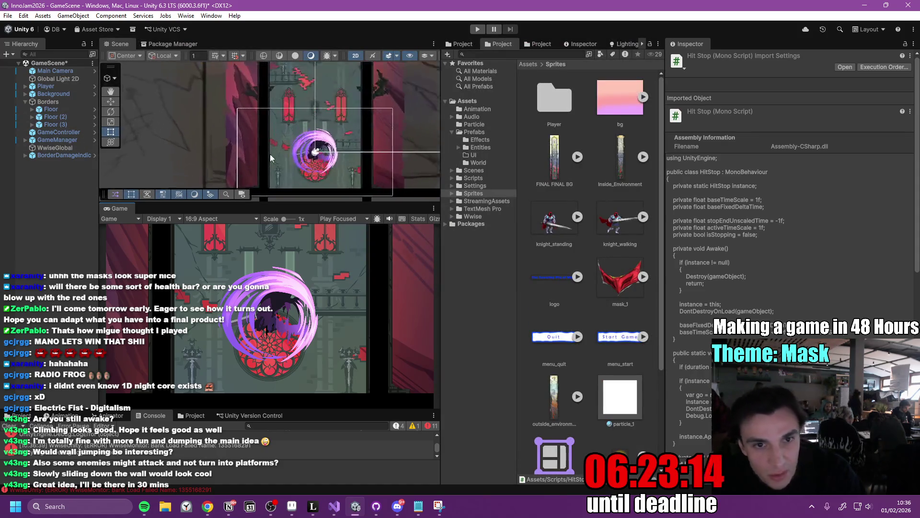
{"action": "left_click", "coordinate": [66, 72]}
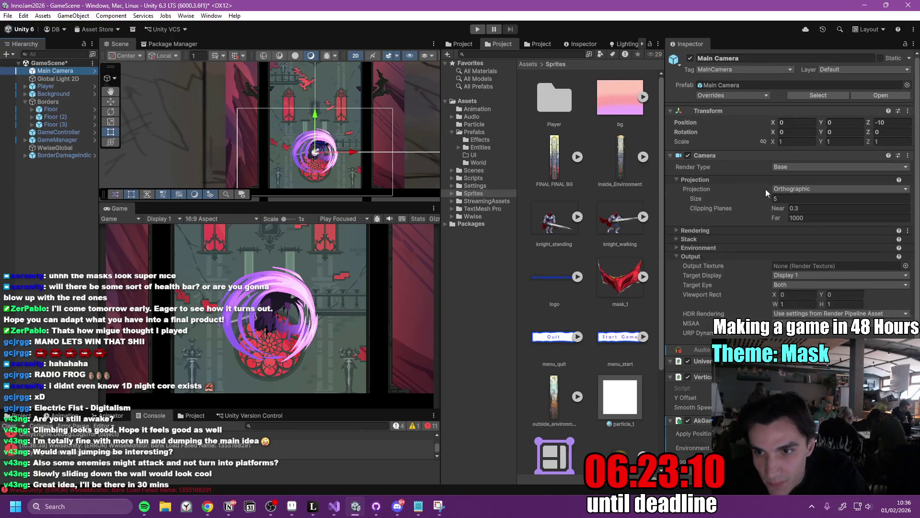
{"action": "left_click_drag", "start_coordinate": [763, 199], "coordinate": [778, 202]}
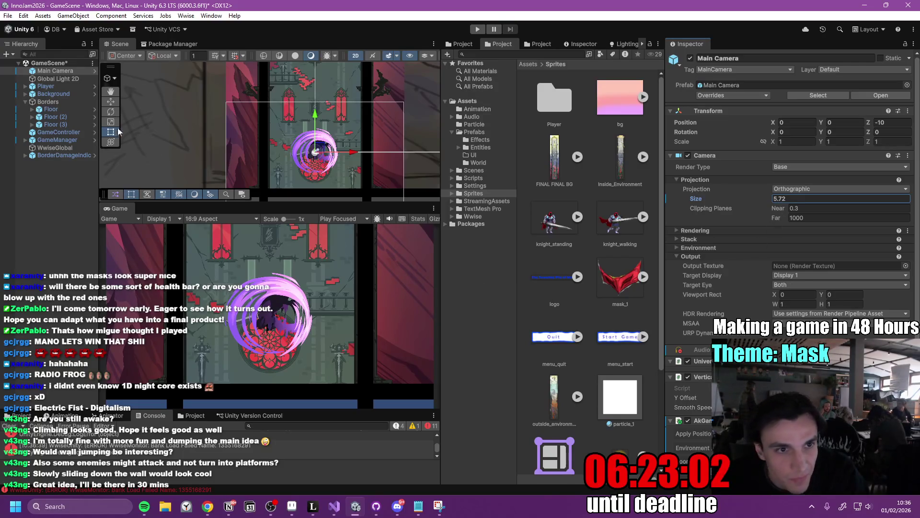
Reposition the borders: Floor (2) to X 12 and Floor (3) to X 0.6.
{"action": "left_click", "coordinate": [63, 118]}
{"action": "key", "text": "f"}
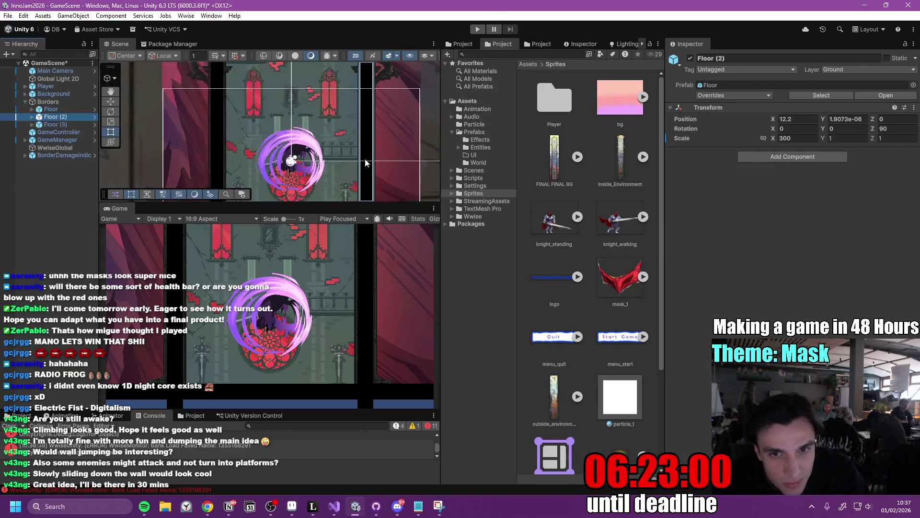
{"action": "left_click_drag", "start_coordinate": [774, 119], "coordinate": [775, 119]}
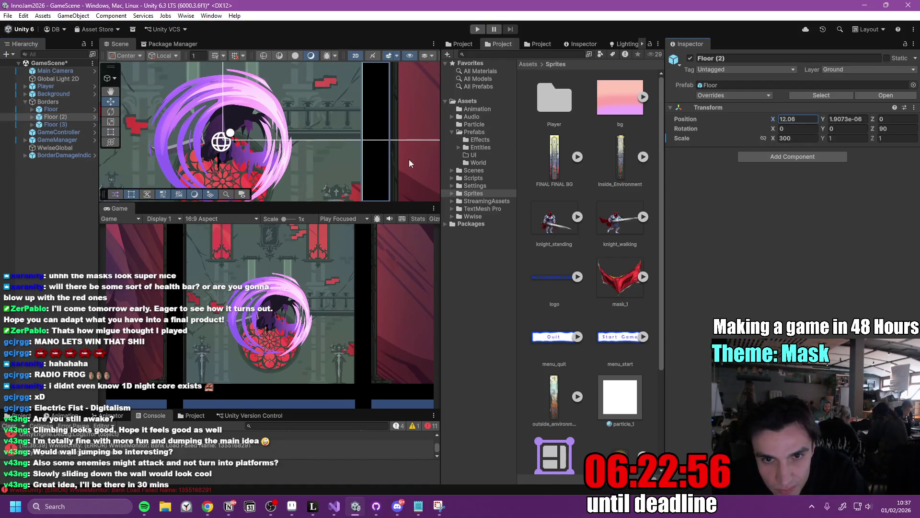
{"action": "scroll", "coordinate": [409, 161], "scroll_direction": "up", "scroll_amount": 3}
{"action": "left_click_drag", "start_coordinate": [777, 120], "coordinate": [777, 121]}
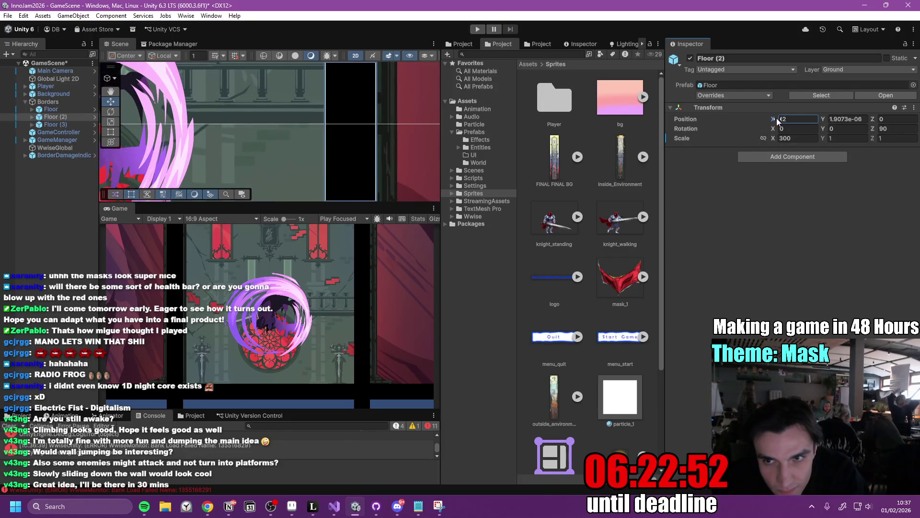
{"action": "double_click", "coordinate": [73, 124]}
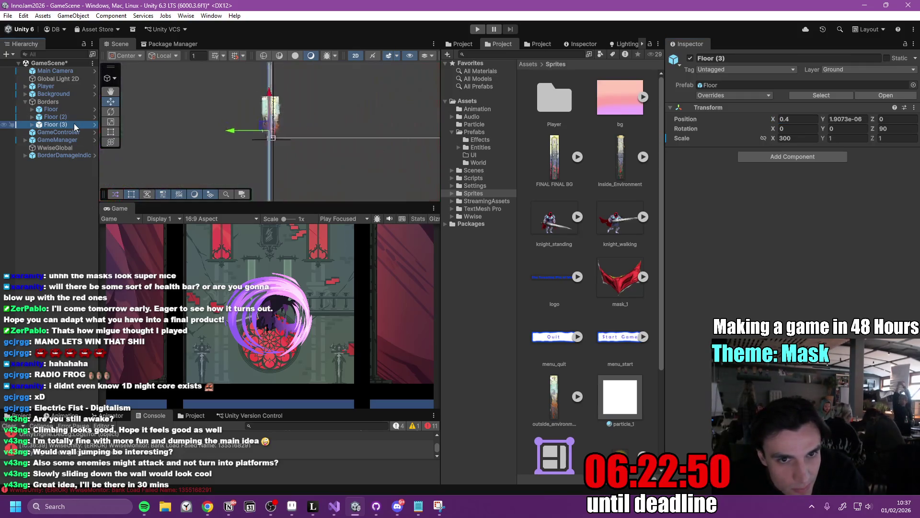
{"action": "left_click_drag", "start_coordinate": [772, 120], "coordinate": [778, 120]}
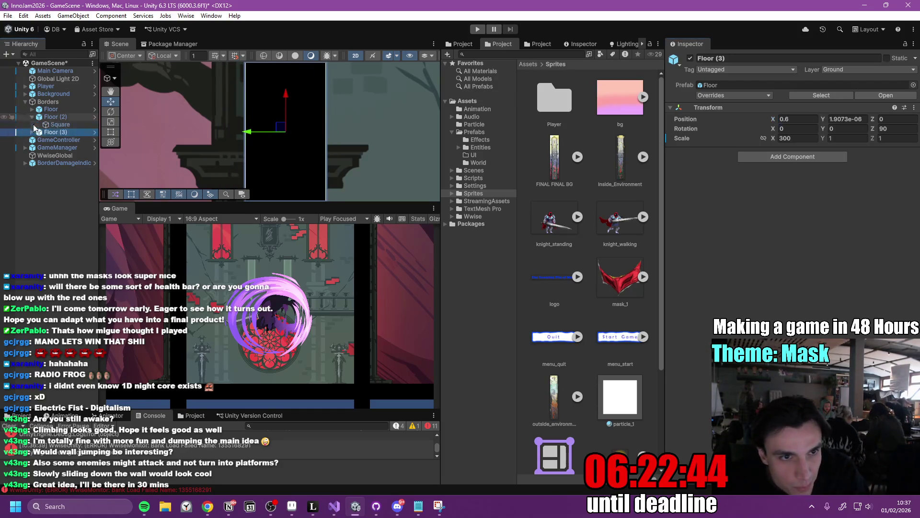
Disable the Sprite Renderer on the black border and floor squares.
{"action": "left_click", "coordinate": [74, 125]}
{"action": "left_click", "coordinate": [73, 140], "text": "ctrl"}
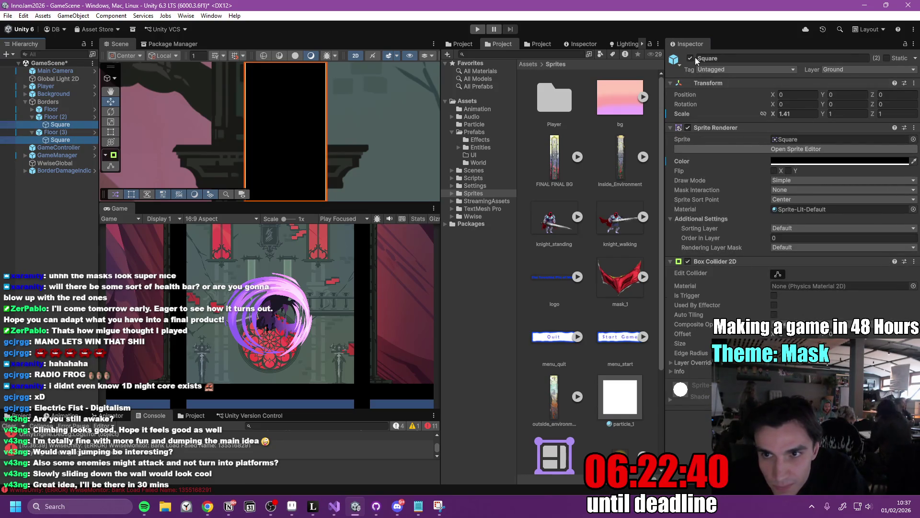
{"action": "left_click", "coordinate": [687, 128]}
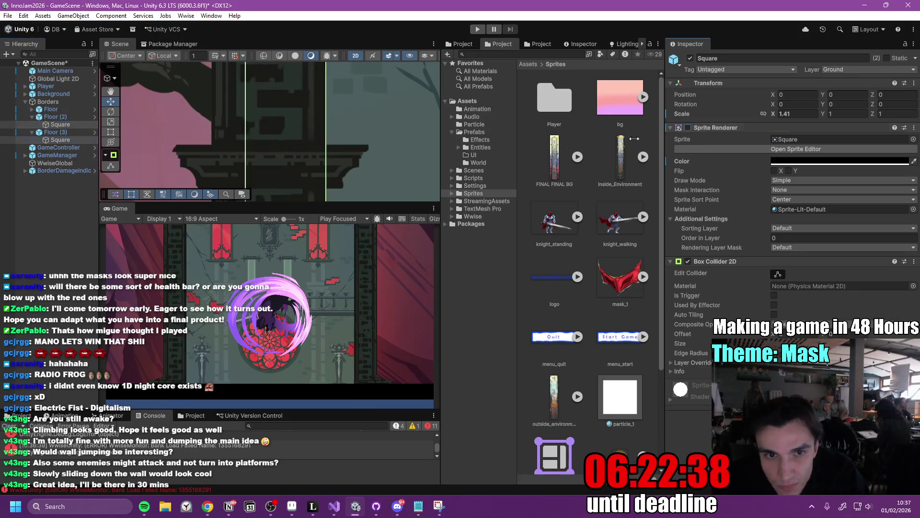
{"action": "scroll", "coordinate": [298, 108], "scroll_direction": "down", "scroll_amount": 5}
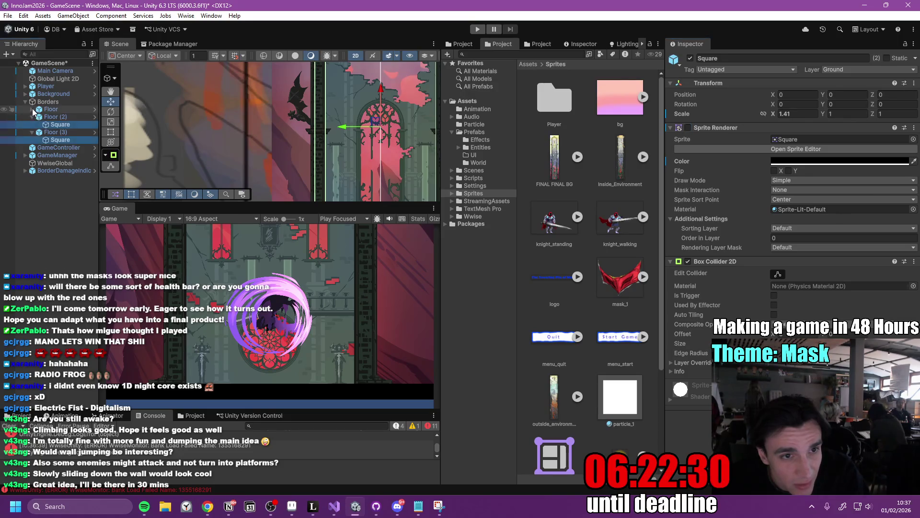
{"action": "left_click", "coordinate": [688, 128]}
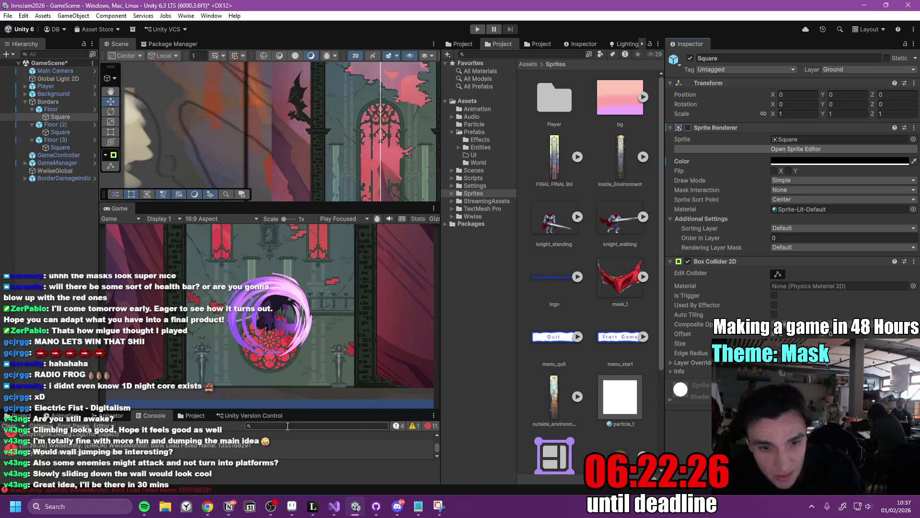
{"action": "left_click", "coordinate": [228, 506]}
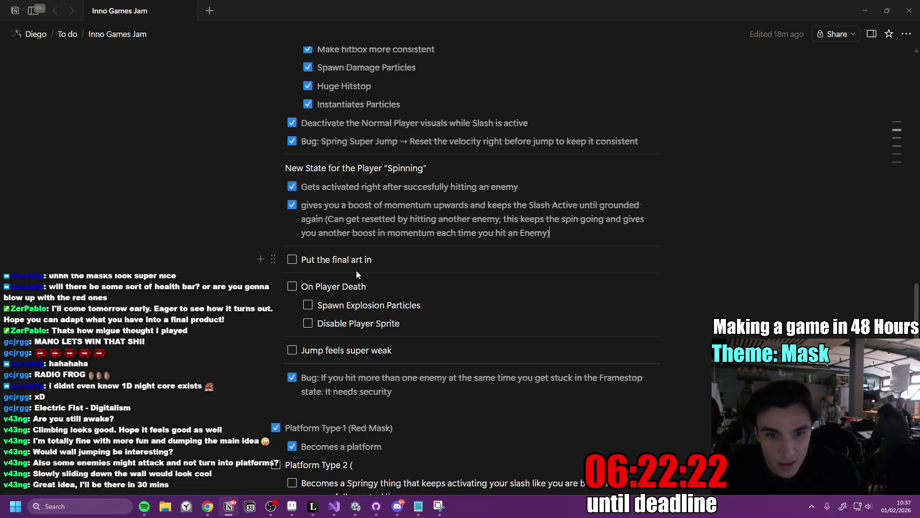
Add the Notion to-do 'Make Camera never go below floor' and return to Unity.
{"action": "key", "text": "Return"}
{"action": "type", "text": "Make Camera never go below floor"}
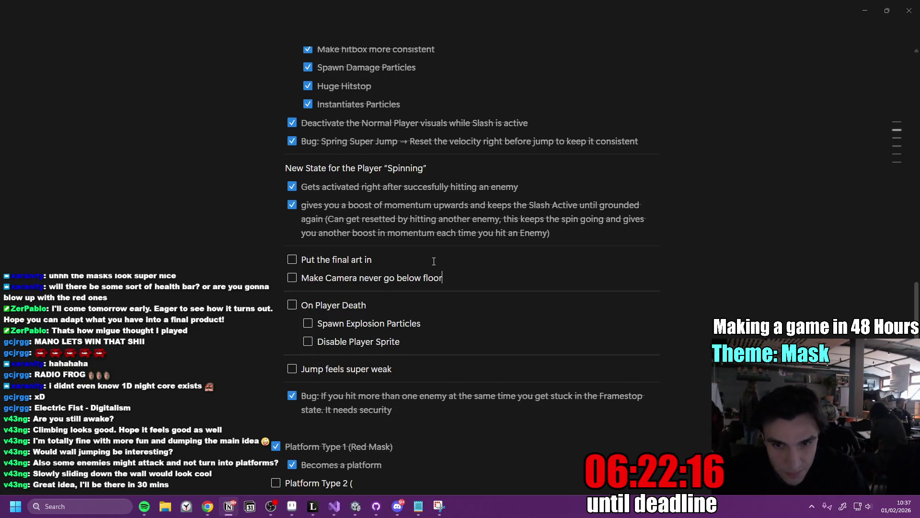
{"action": "key", "text": "alt+Tab"}
{"action": "left_click", "coordinate": [72, 213]}
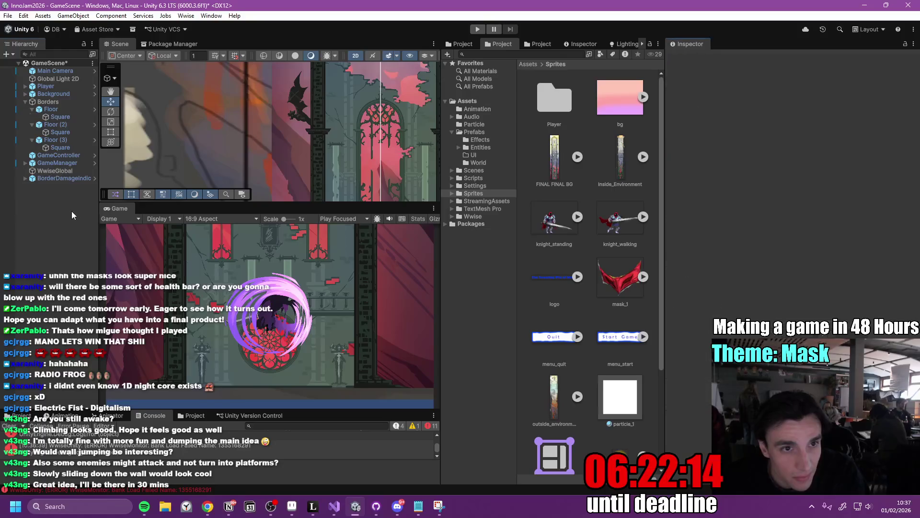
Maximize the Game view and enter Play mode to playtest the climb.
{"action": "double_click", "coordinate": [121, 208]}
{"action": "left_click", "coordinate": [479, 29]}
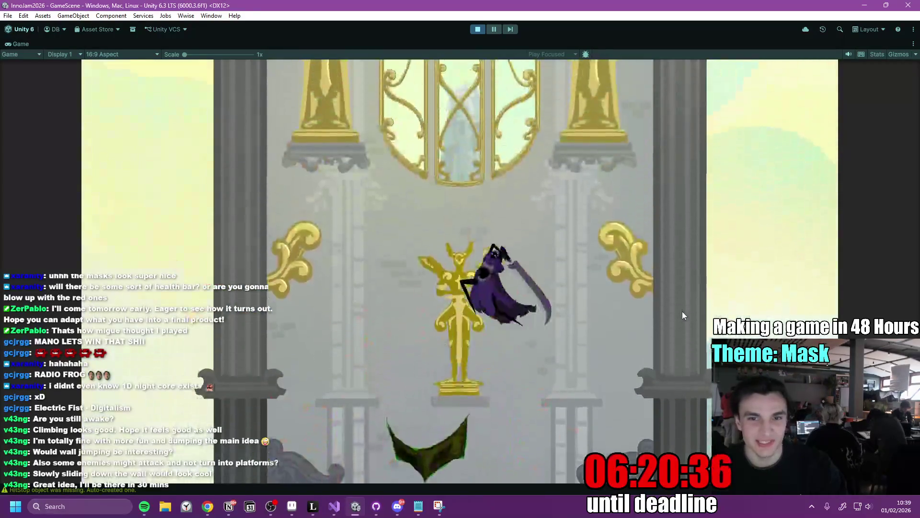
Stop Play mode, restore the normal editor layout with Shift+Space, and switch to Discord.
{"action": "left_click", "coordinate": [477, 29]}
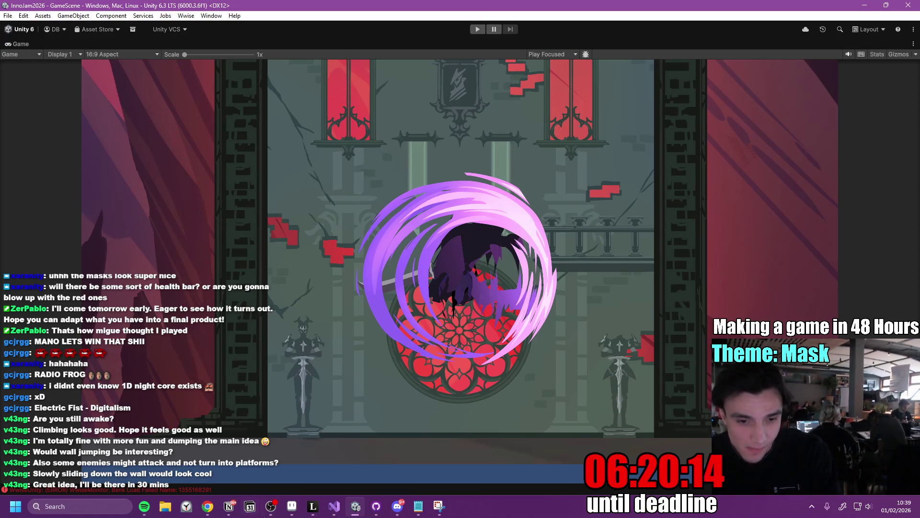
{"action": "key", "text": "shift+space"}
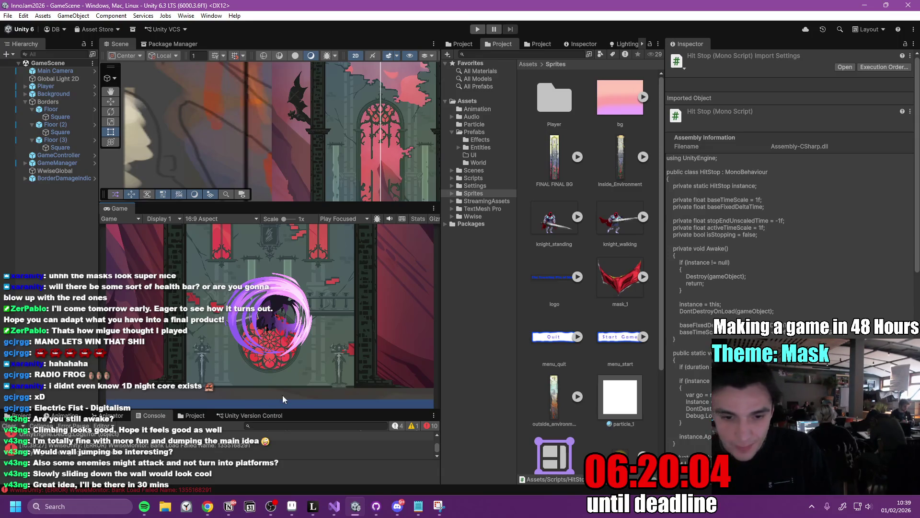
{"action": "left_click", "coordinate": [398, 507]}
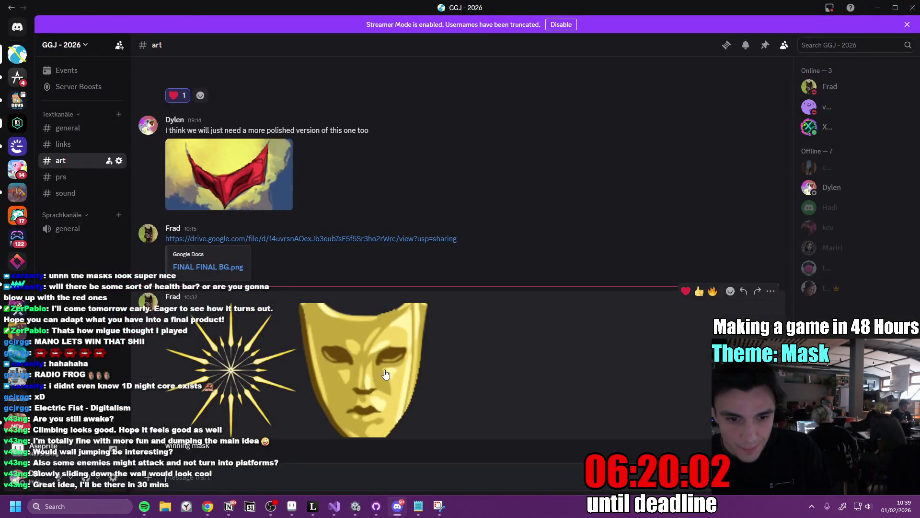
{"action": "left_click", "coordinate": [384, 369]}
{"action": "left_click", "coordinate": [277, 339]}
{"action": "left_click", "coordinate": [246, 377]}
{"action": "left_click", "coordinate": [246, 377]}
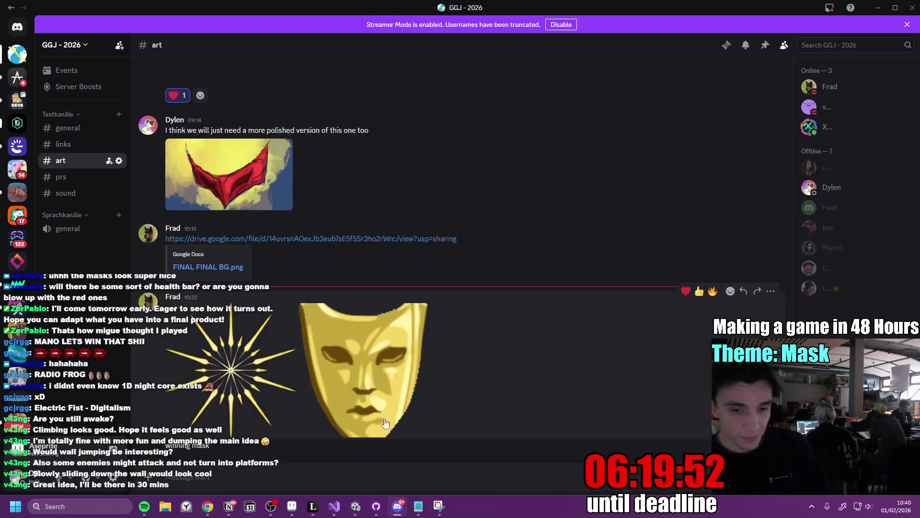
{"action": "left_click", "coordinate": [357, 509]}
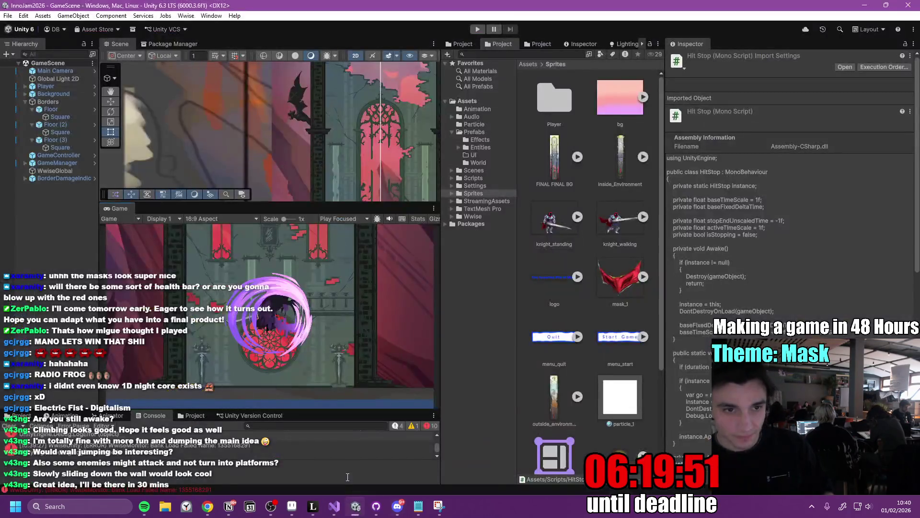
Apply all Main Camera overrides to its prefab and review the Player's overrides.
{"action": "left_click", "coordinate": [79, 73]}
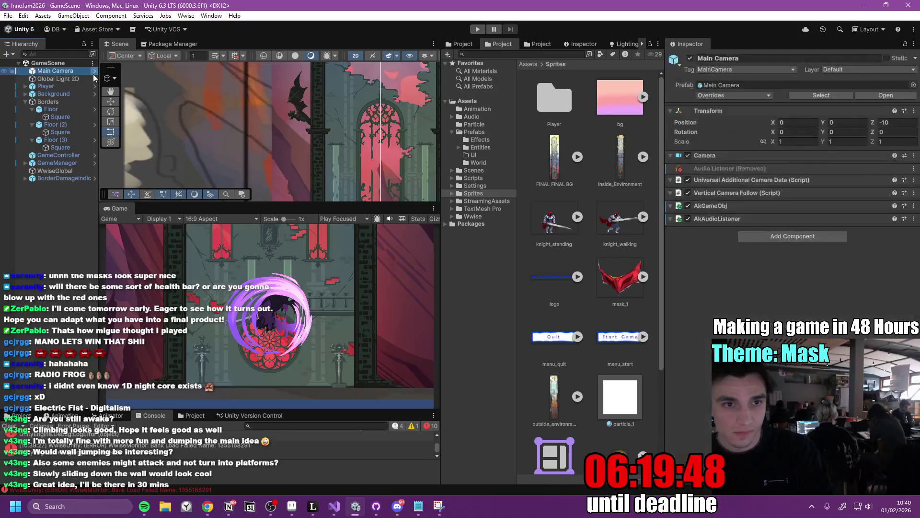
{"action": "left_click", "coordinate": [728, 95]}
{"action": "left_click", "coordinate": [793, 178]}
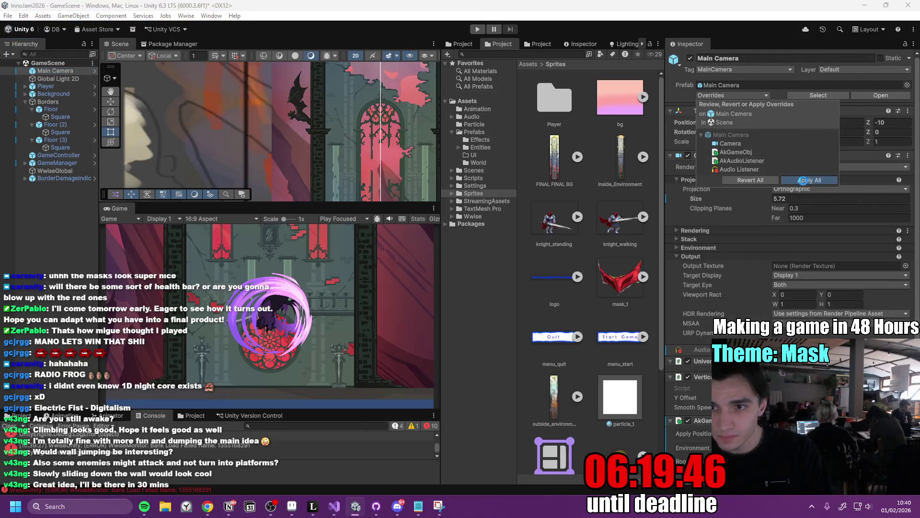
{"action": "left_click", "coordinate": [62, 79]}
{"action": "left_click", "coordinate": [62, 88]}
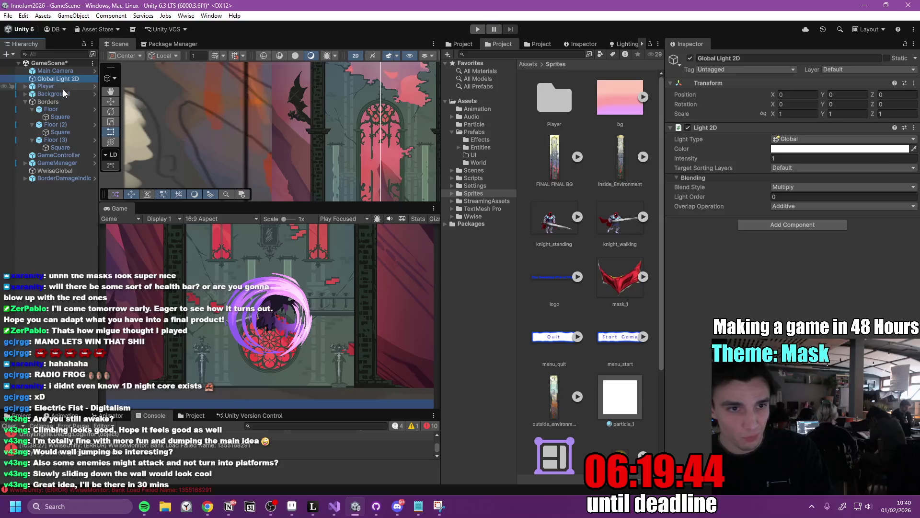
{"action": "left_click", "coordinate": [727, 93]}
Check Background's child visuals, then apply all Background overrides to its prefab.
{"action": "left_click", "coordinate": [53, 93]}
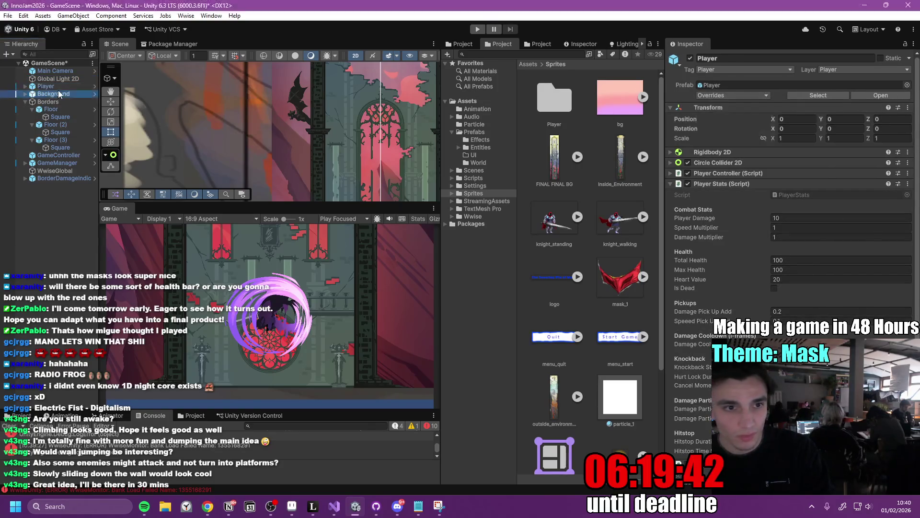
{"action": "left_click", "coordinate": [733, 96]}
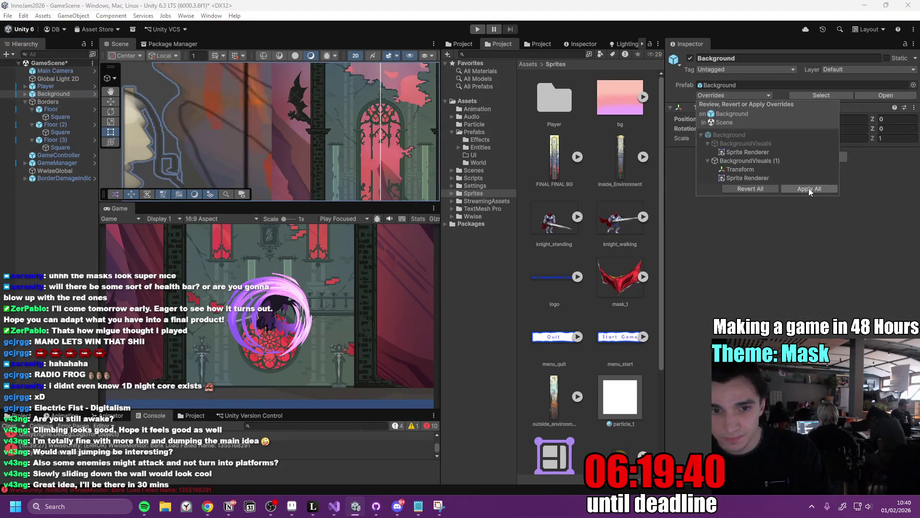
{"action": "left_click", "coordinate": [25, 94]}
{"action": "left_click", "coordinate": [61, 101]}
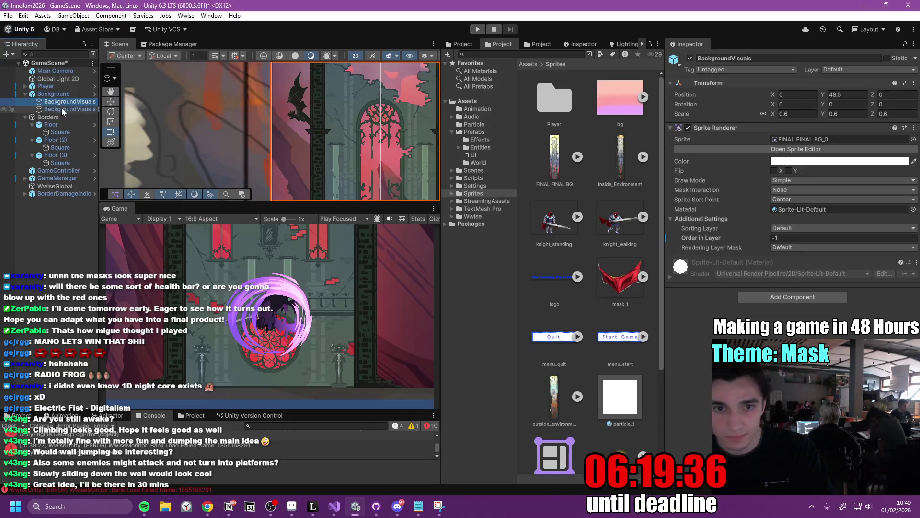
{"action": "left_click", "coordinate": [61, 108]}
{"action": "left_click", "coordinate": [72, 94]}
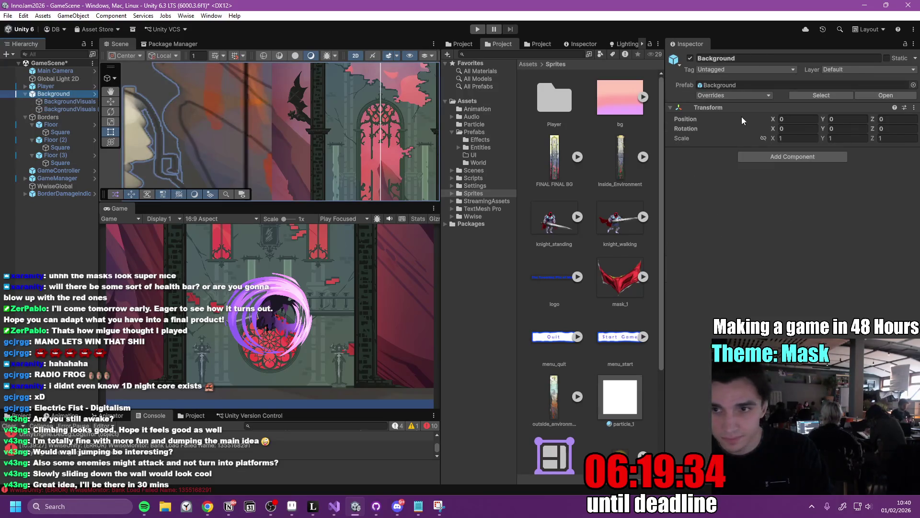
{"action": "left_click", "coordinate": [737, 97]}
{"action": "left_click", "coordinate": [800, 188]}
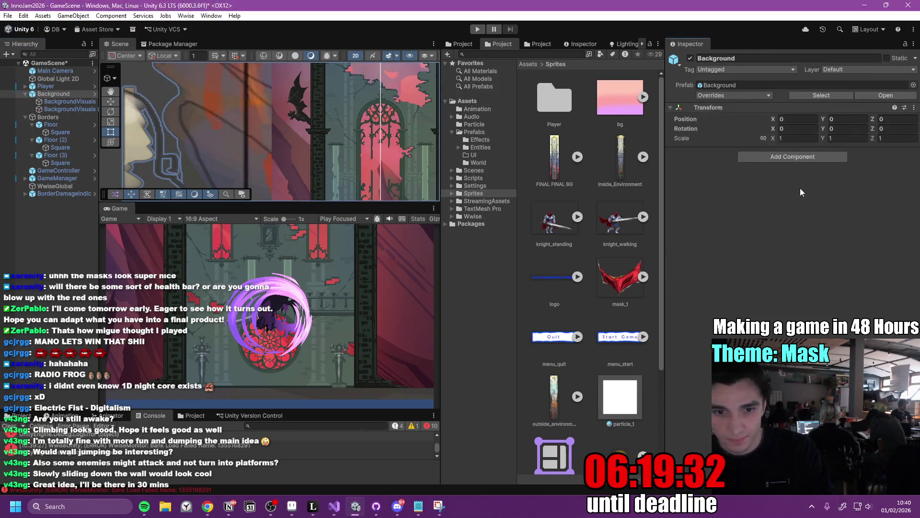
Inspect BackgroundVisuals, Floor and Borders, then browse the Assets/Prefabs folder.
{"action": "left_click", "coordinate": [61, 101]}
{"action": "left_click", "coordinate": [63, 108]}
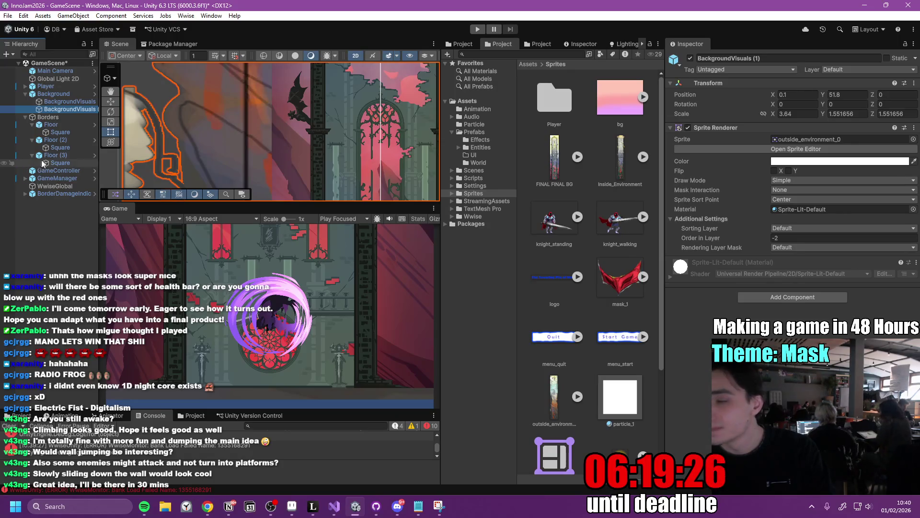
{"action": "left_click", "coordinate": [66, 125]}
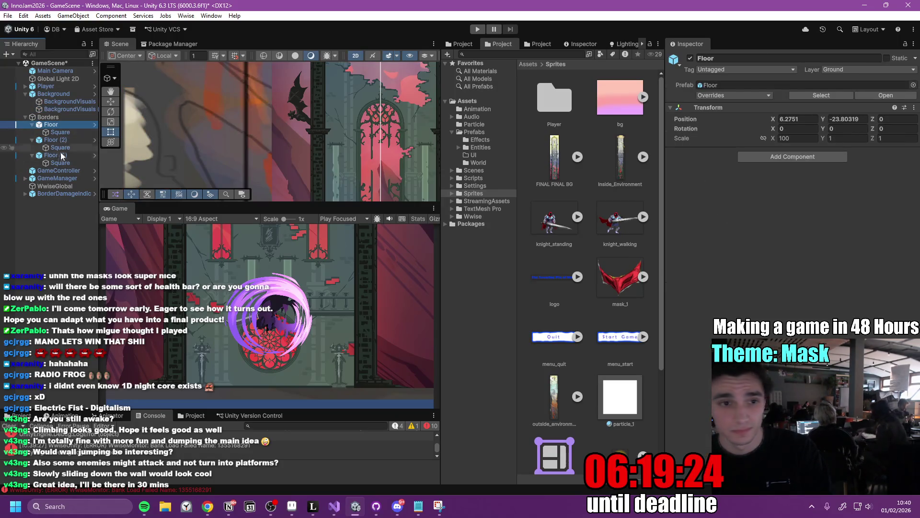
{"action": "left_click", "coordinate": [25, 117]}
{"action": "left_click", "coordinate": [58, 117]}
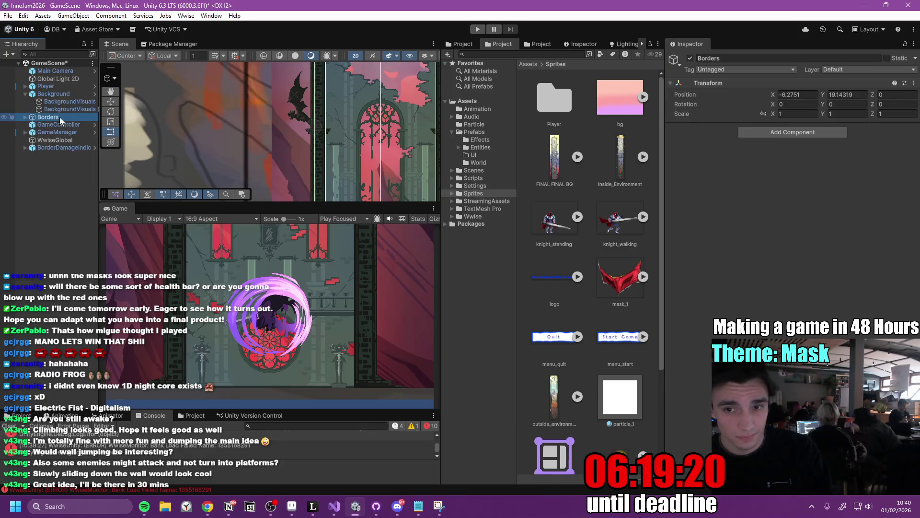
{"action": "left_click", "coordinate": [475, 132]}
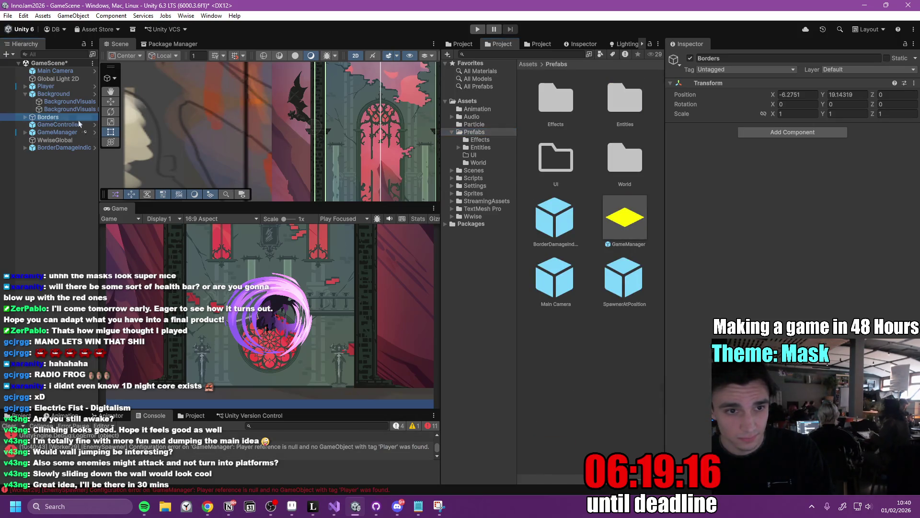
Save Borders as a prefab in Assets/Prefabs, delete WwiseGlobal, and save GameScene.
{"action": "left_click_drag", "start_coordinate": [609, 344], "coordinate": [609, 344]}
{"action": "left_click", "coordinate": [24, 93]}
{"action": "left_click", "coordinate": [66, 174]}
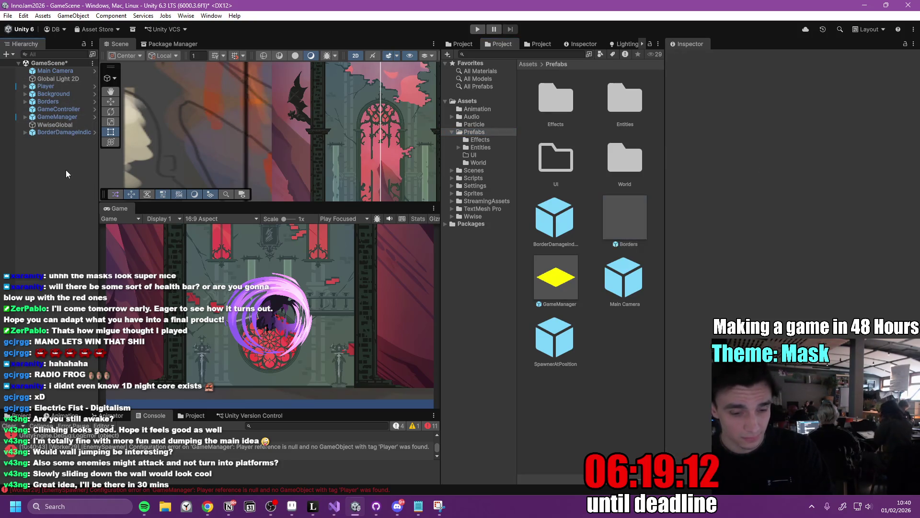
{"action": "left_click", "coordinate": [56, 125]}
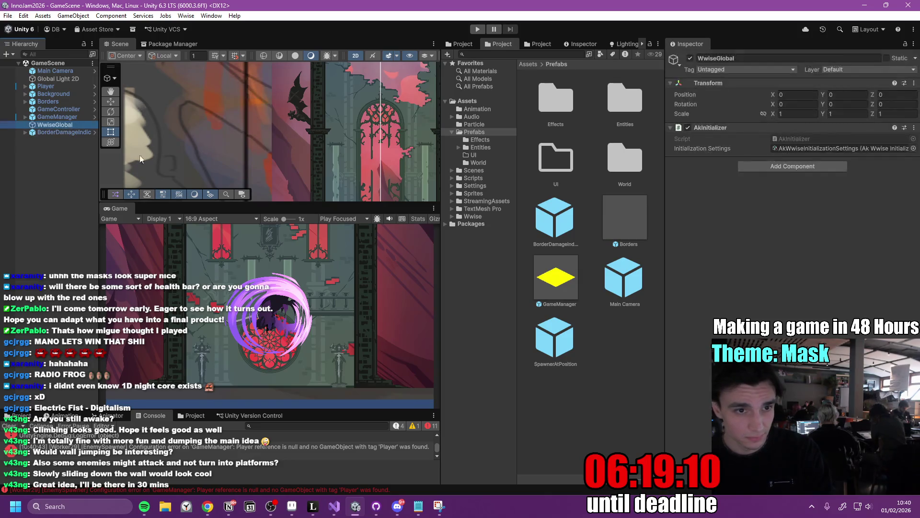
{"action": "key", "text": "Delete"}
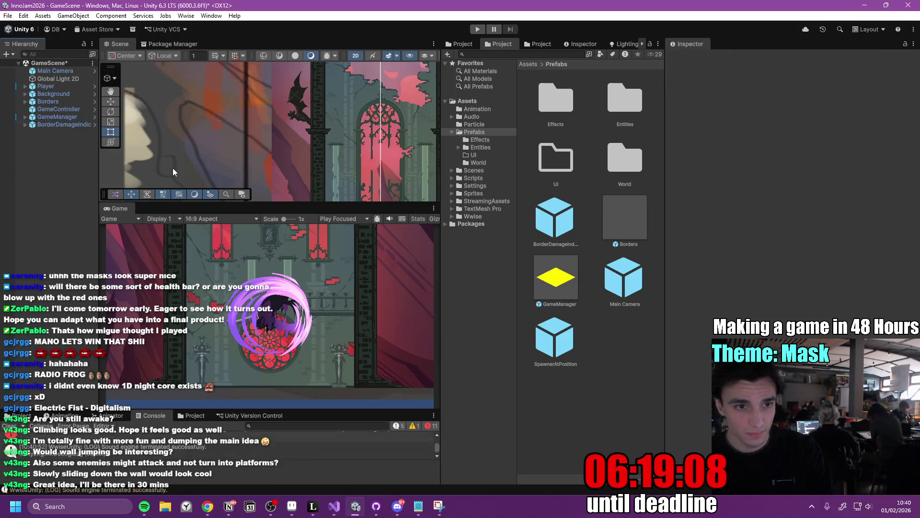
{"action": "key", "text": "ctrl+s"}
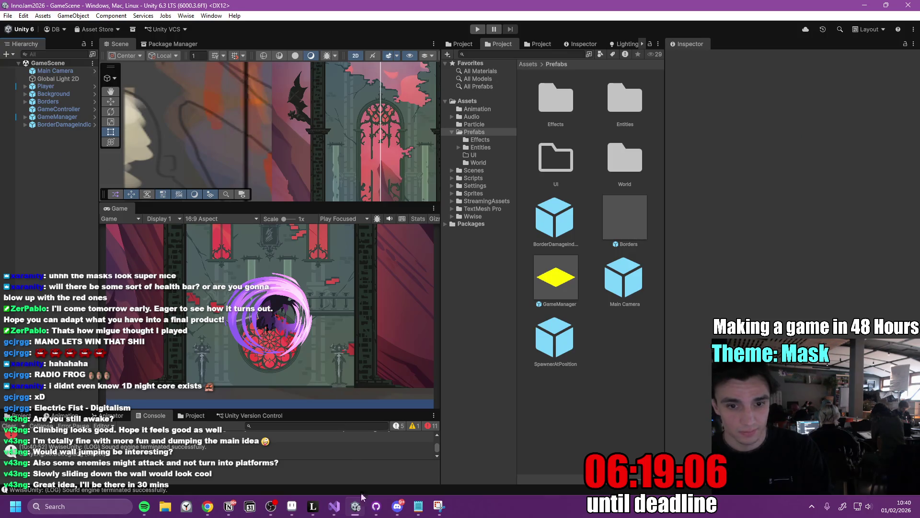
Commit all seven changed files to main as 'Art and Scene Changes' and push to origin.
{"action": "left_click", "coordinate": [375, 506]}
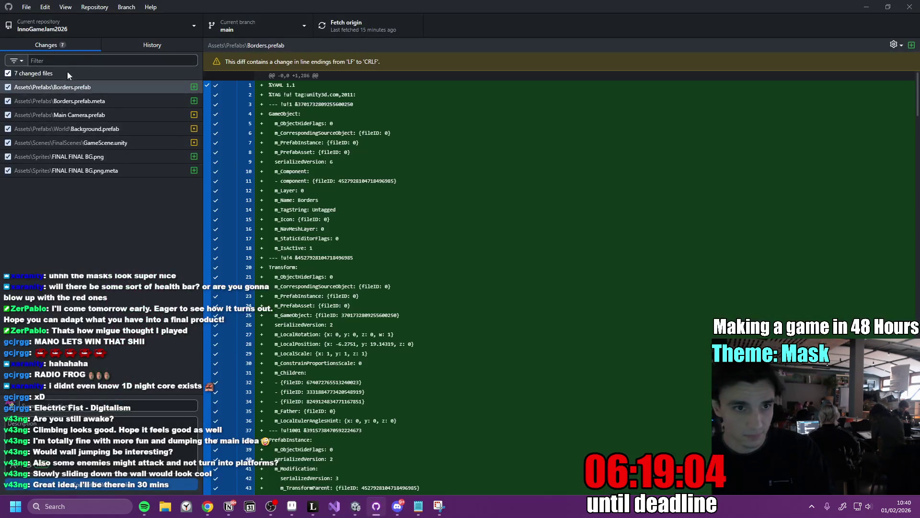
{"action": "type", "text": "Changes"}
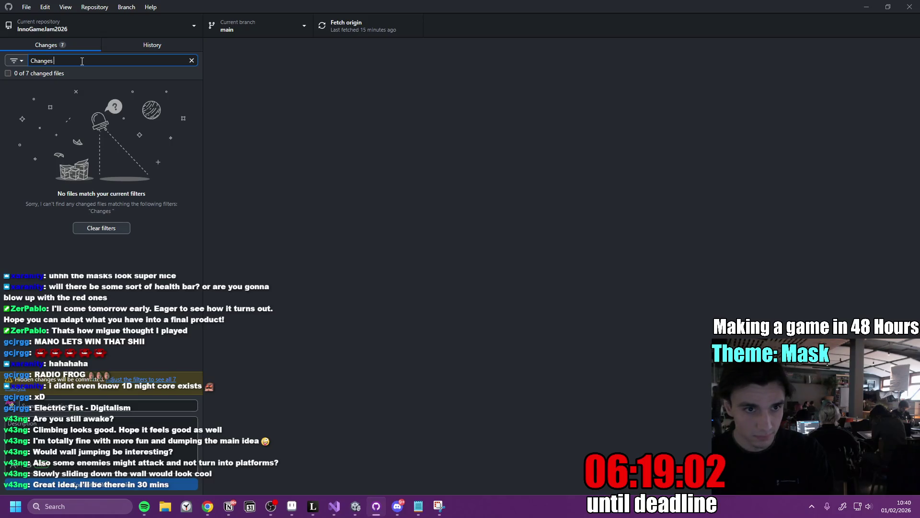
{"action": "key", "text": "Escape"}
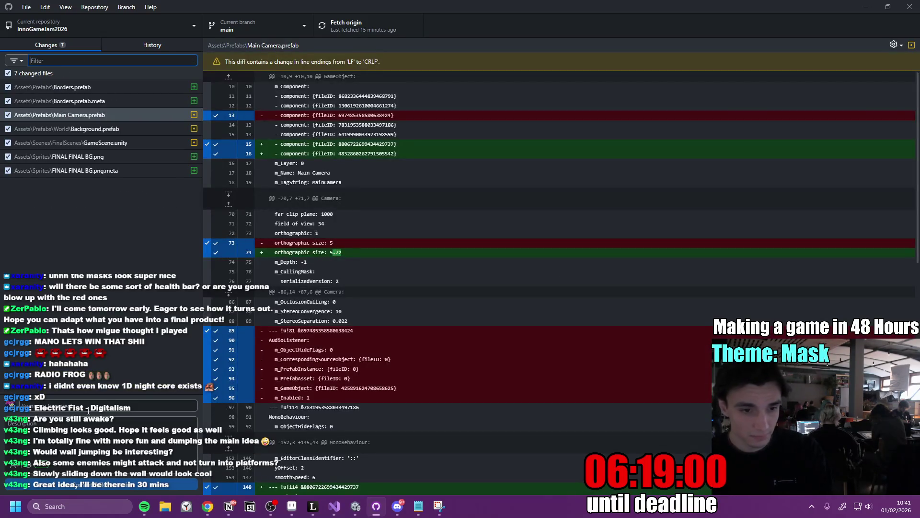
{"action": "type", "text": "Adjust Scene Changes"}
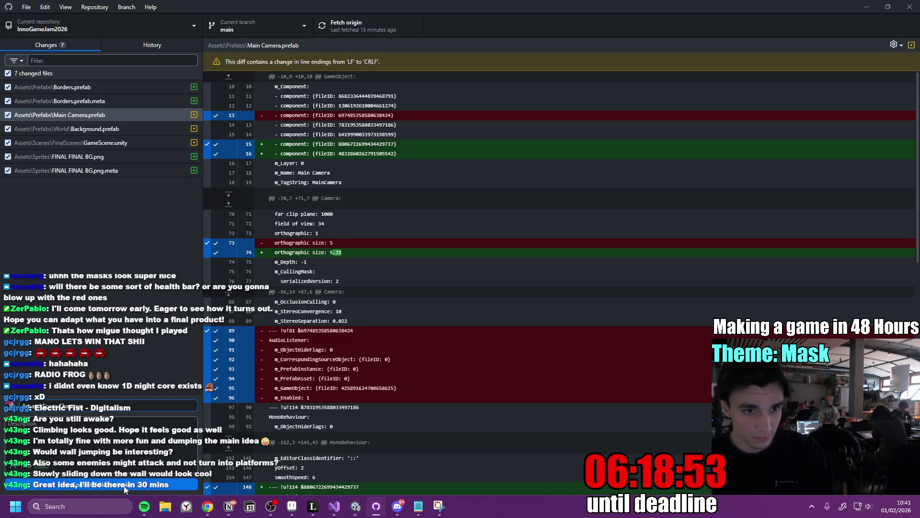
{"action": "left_click", "coordinate": [125, 487]}
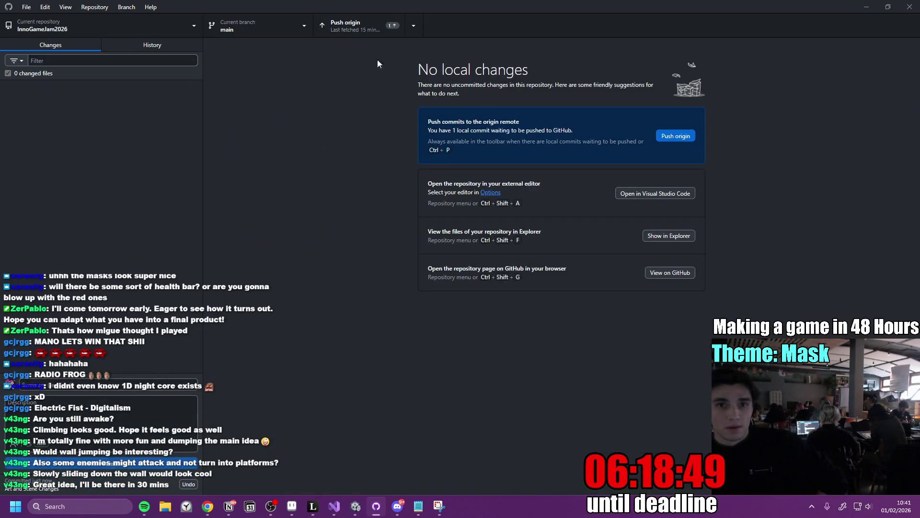
{"action": "left_click", "coordinate": [355, 29]}
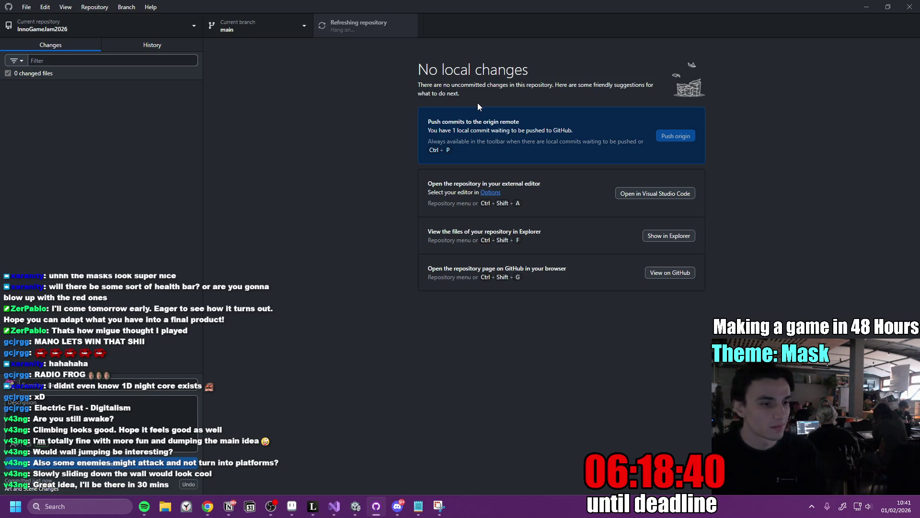
{"action": "key", "text": "alt+Tab"}
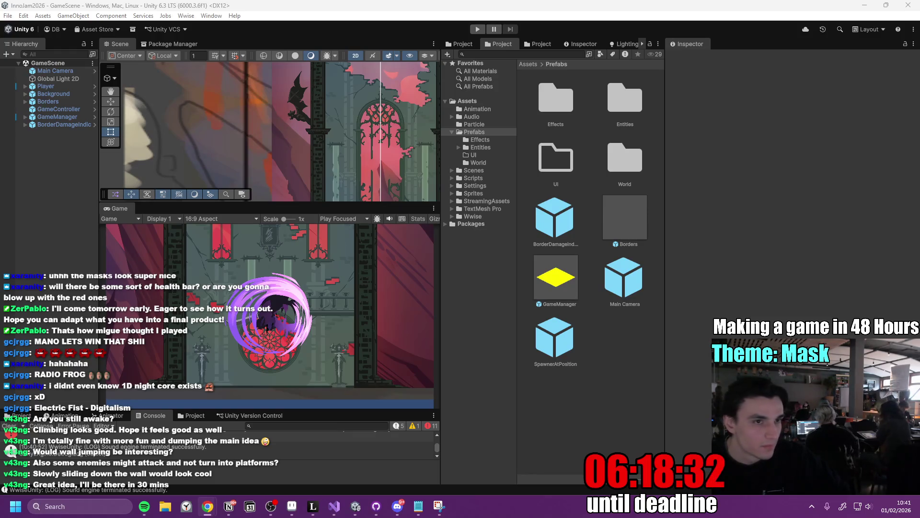
Widen the Scene and Game view panels in the Unity editor.
{"action": "left_click", "coordinate": [318, 238]}
{"action": "left_click_drag", "start_coordinate": [441, 259], "coordinate": [486, 263]}
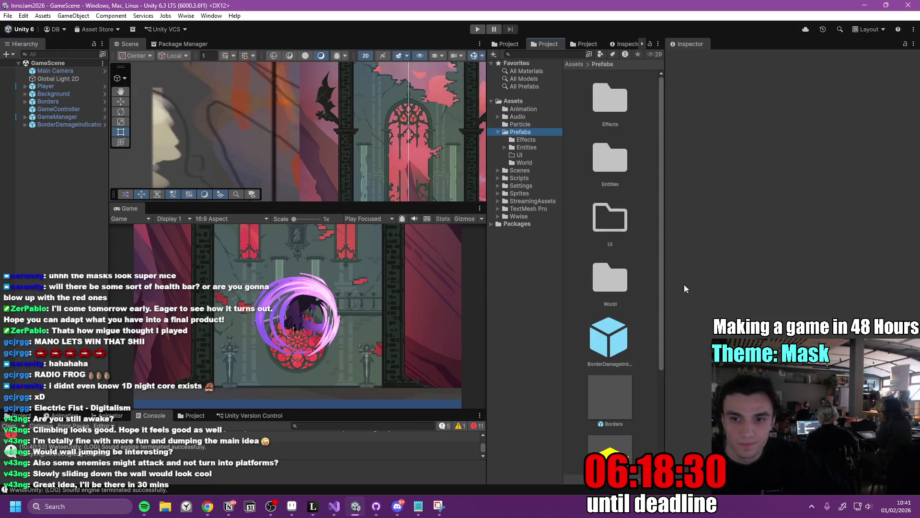
{"action": "left_click_drag", "start_coordinate": [665, 269], "coordinate": [718, 273]}
{"action": "left_click_drag", "start_coordinate": [487, 273], "coordinate": [548, 271]}
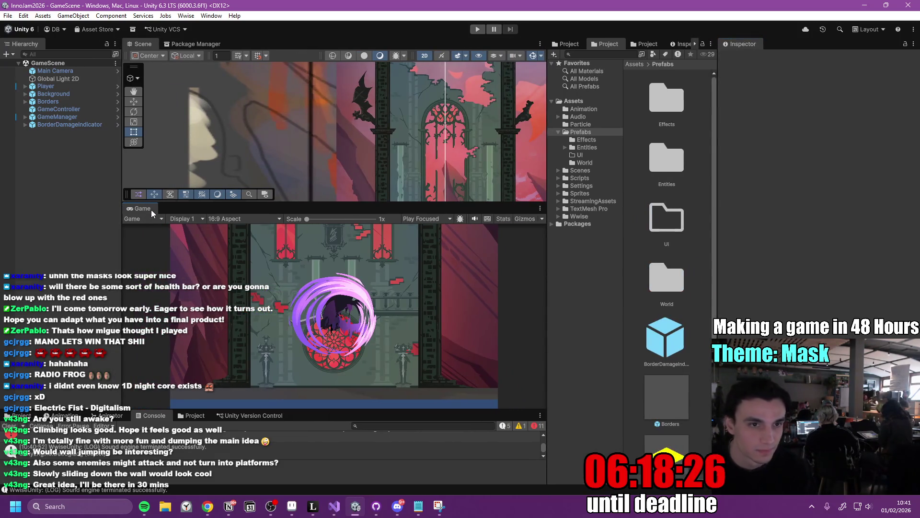
In the Player prefab, set the Slash object's scale to 0.25 on all axes.
{"action": "left_click", "coordinate": [117, 86]}
{"action": "left_click", "coordinate": [81, 99]}
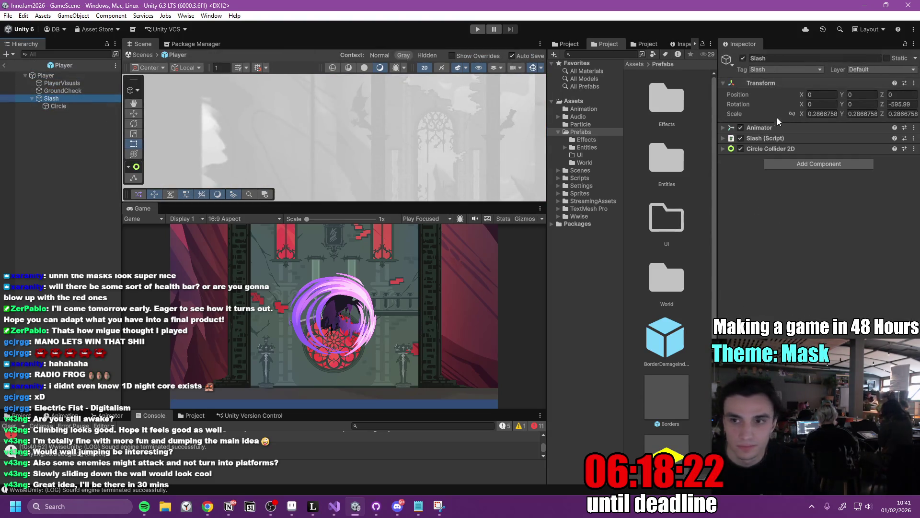
{"action": "left_click", "coordinate": [75, 106]}
{"action": "left_click", "coordinate": [74, 100]}
{"action": "left_click", "coordinate": [791, 114]}
{"action": "left_click", "coordinate": [836, 115]}
{"action": "type", "text": "0.25"}
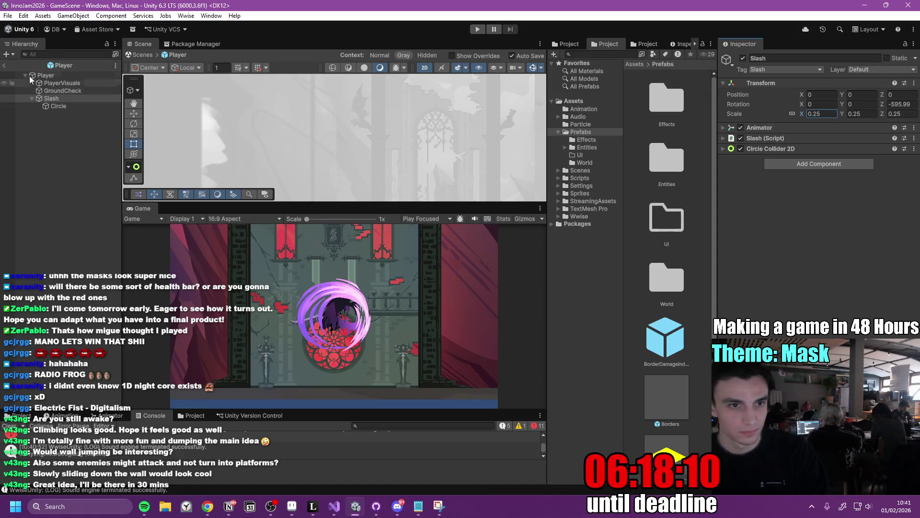
{"action": "left_click", "coordinate": [6, 65]}
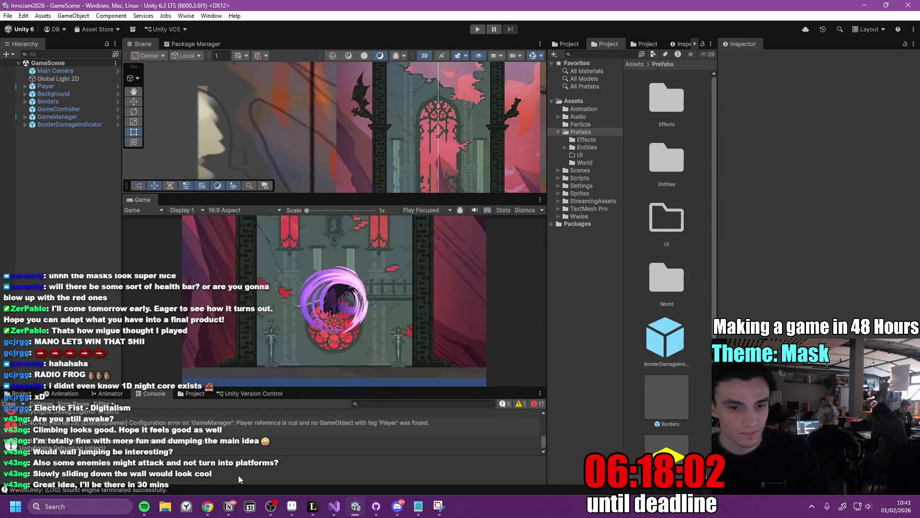
Check off the 'Put the final art in' to-do in Notion.
{"action": "left_click", "coordinate": [231, 506]}
{"action": "left_click", "coordinate": [292, 259]}
{"action": "left_click", "coordinate": [496, 280]}
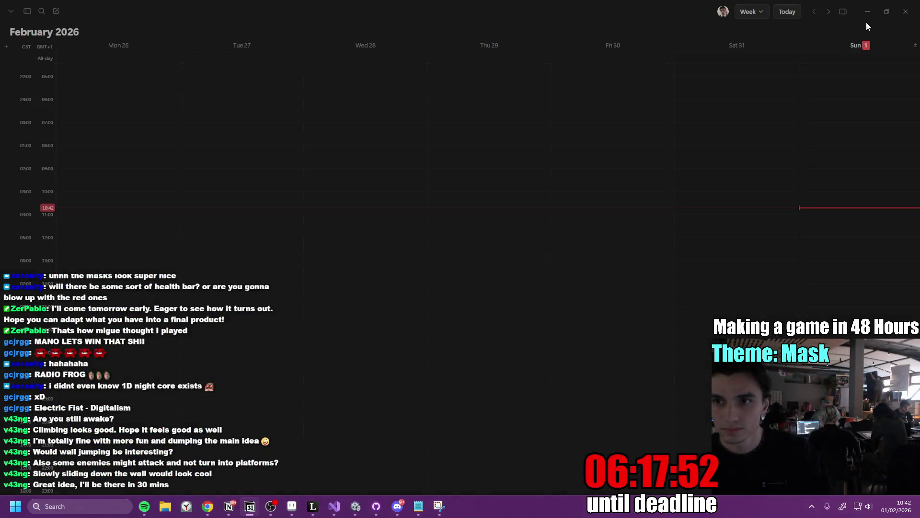
{"action": "key", "text": "alt+Tab"}
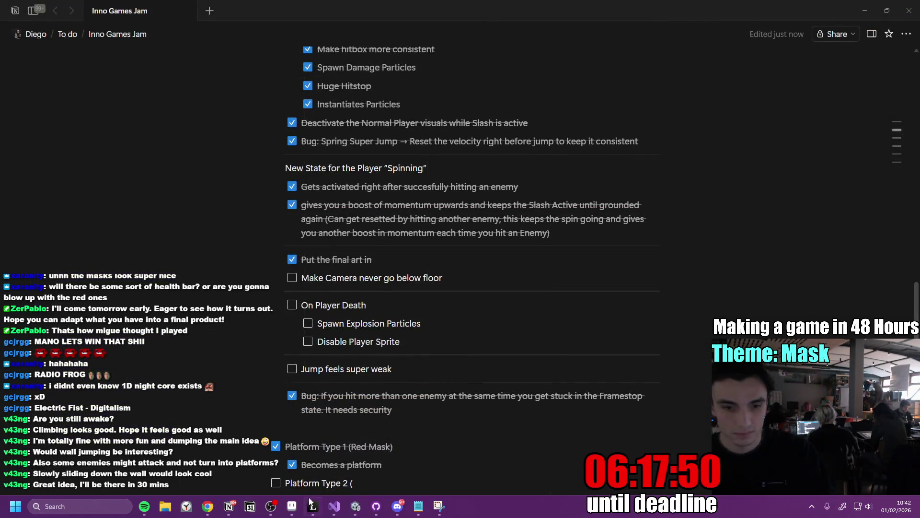
{"action": "mouse_move", "coordinate": [207, 506]}
{"action": "left_click", "coordinate": [259, 450]}
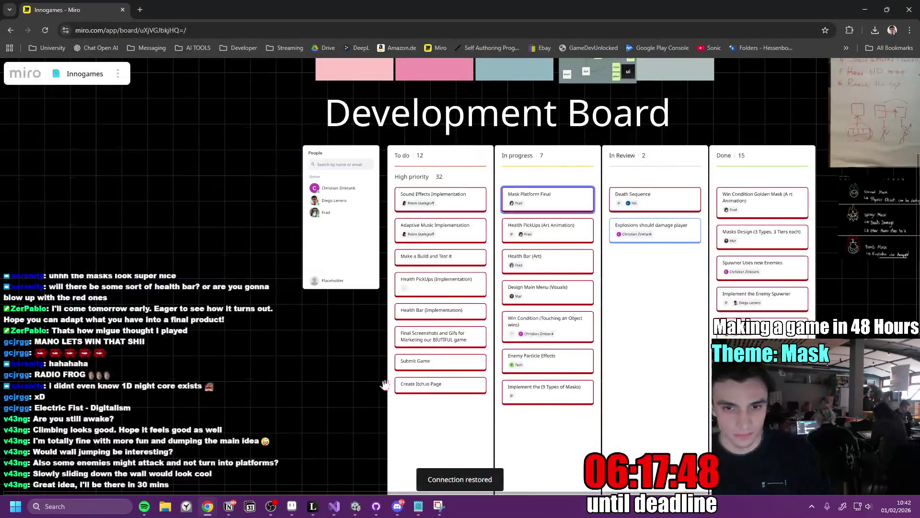
Add a 'PArallax the Background Layers' card under Medium priority in the To do column.
{"action": "scroll", "coordinate": [426, 348], "scroll_direction": "down", "scroll_amount": 5}
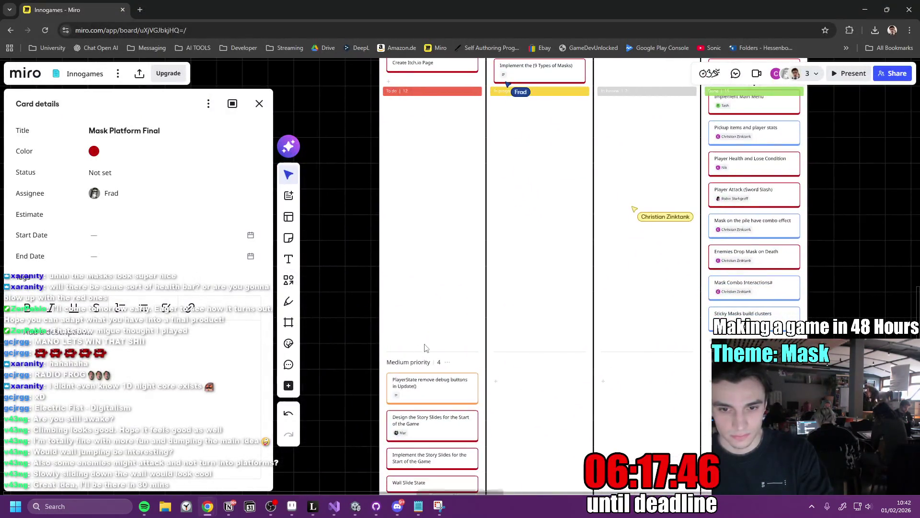
{"action": "scroll", "coordinate": [426, 347], "scroll_direction": "down", "scroll_amount": 3}
{"action": "scroll", "coordinate": [422, 336], "scroll_direction": "up", "scroll_amount": 5}
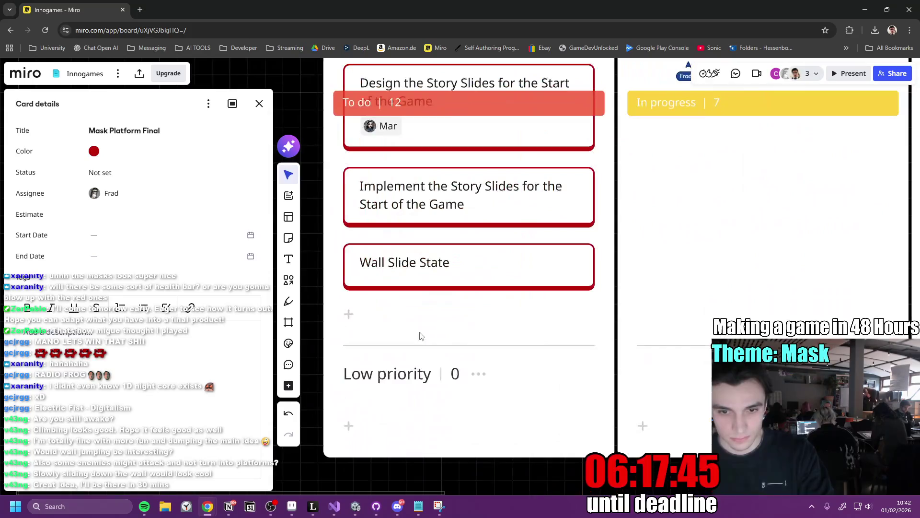
{"action": "left_click", "coordinate": [351, 315]}
{"action": "type", "text": "PArallax"}
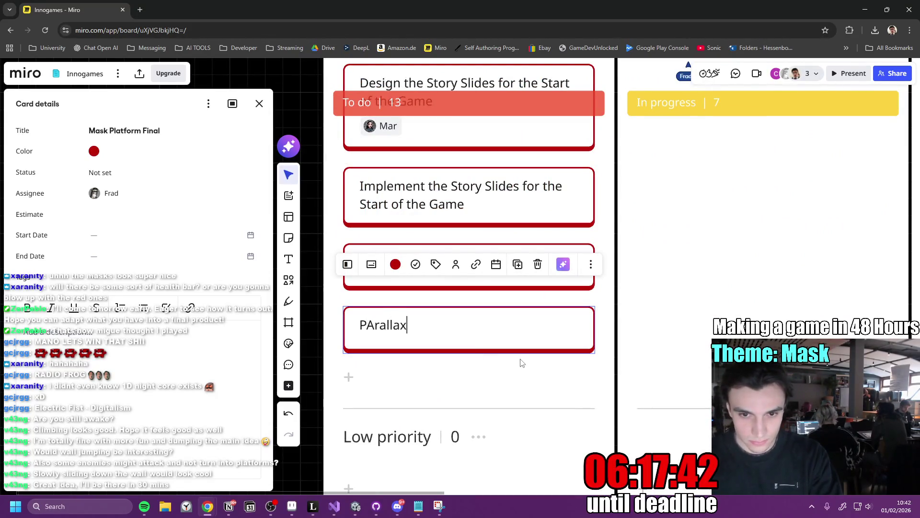
{"action": "type", "text": " the Backgro"}
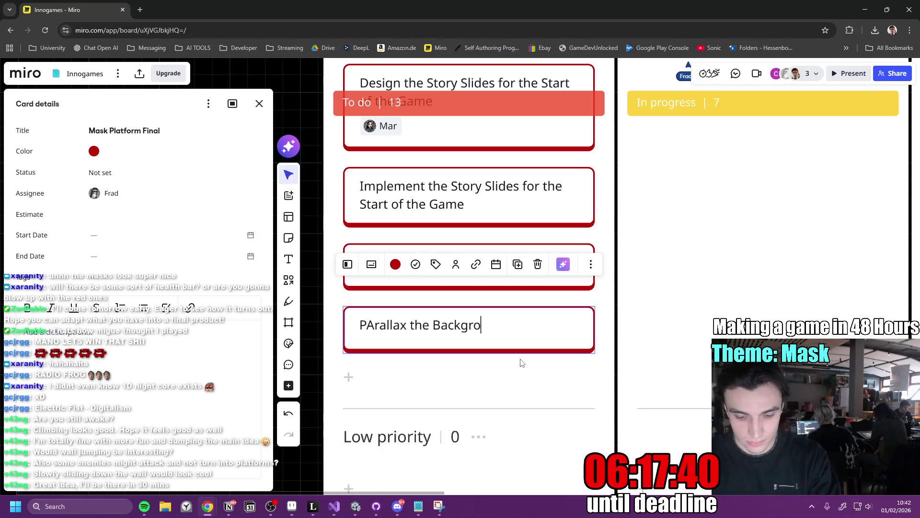
{"action": "type", "text": "und Layers"}
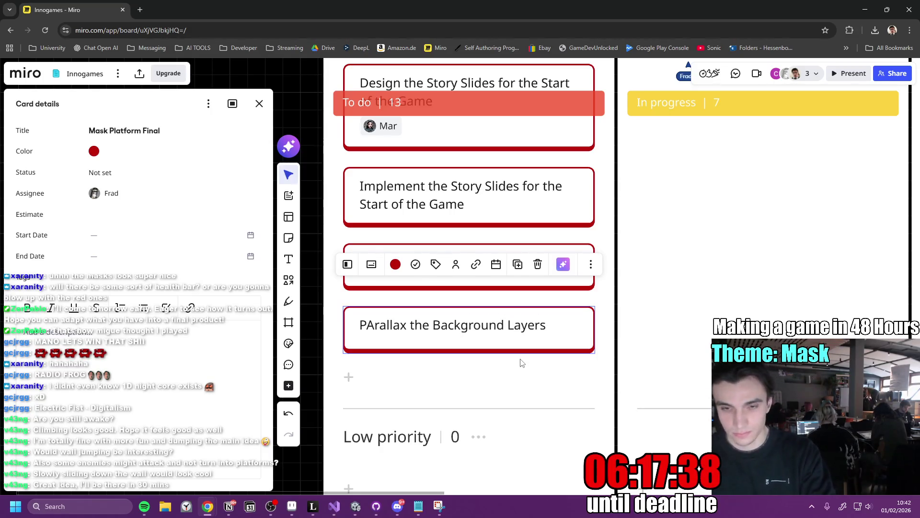
{"action": "key", "text": "Return"}
{"action": "left_click", "coordinate": [666, 345]}
Recolour the lower Medium priority cards gold.
{"action": "scroll", "coordinate": [483, 372], "scroll_direction": "down", "scroll_amount": 6}
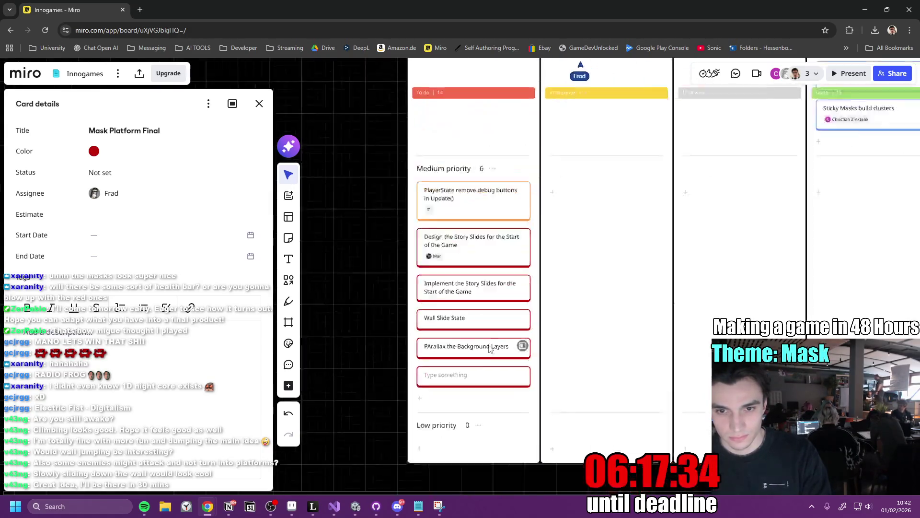
{"action": "scroll", "coordinate": [503, 372], "scroll_direction": "down", "scroll_amount": 3}
{"action": "mouse_move", "coordinate": [406, 262]}
{"action": "left_mouse_down"}
{"action": "mouse_move", "coordinate": [448, 281]}
{"action": "mouse_move", "coordinate": [508, 356]}
{"action": "left_mouse_up"}
{"action": "left_click", "coordinate": [431, 219]}
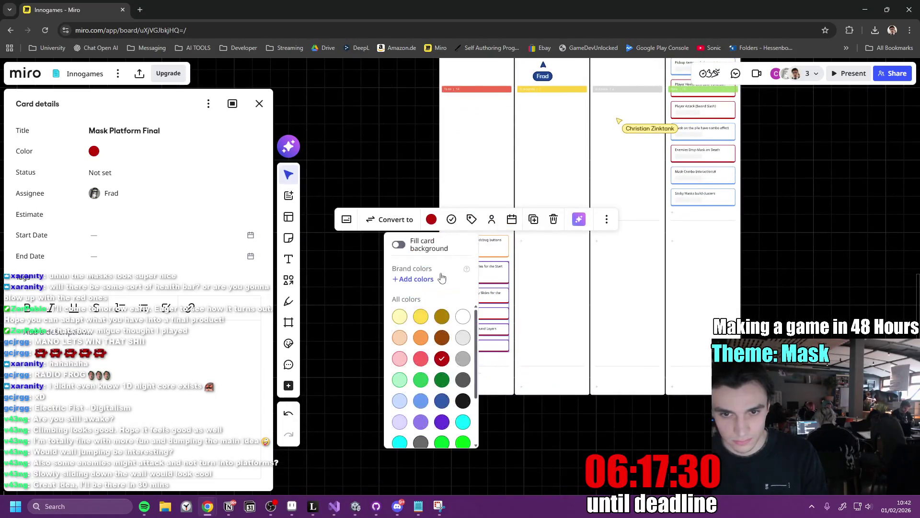
{"action": "left_click", "coordinate": [422, 318]}
{"action": "left_click", "coordinate": [431, 219]}
{"action": "left_click", "coordinate": [441, 316]}
{"action": "left_click", "coordinate": [510, 314]}
{"action": "scroll", "coordinate": [515, 209], "scroll_direction": "up", "scroll_amount": 10}
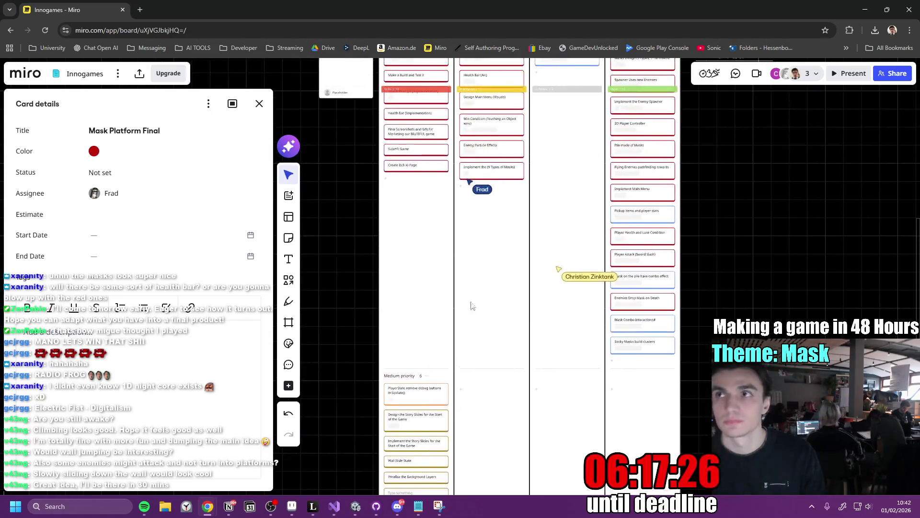
{"action": "scroll", "coordinate": [520, 325], "scroll_direction": "up", "scroll_amount": 5}
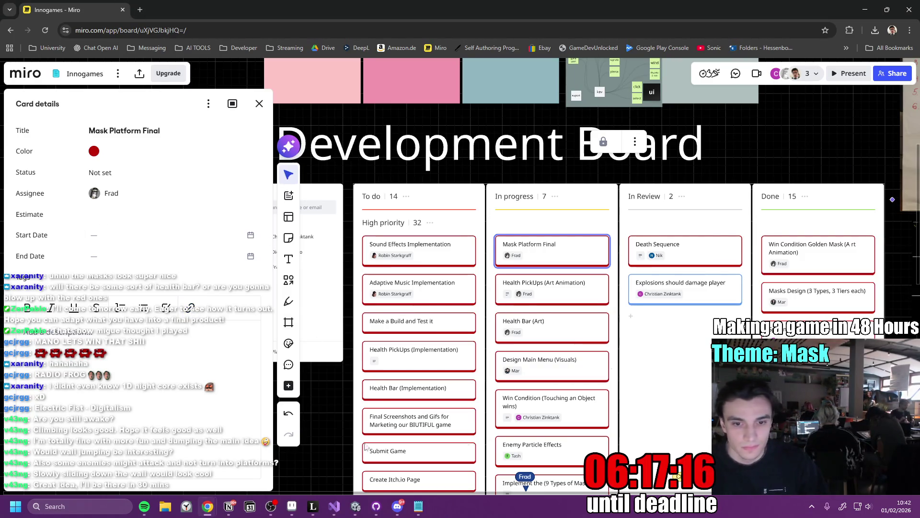
{"action": "key", "text": "alt+Tab"}
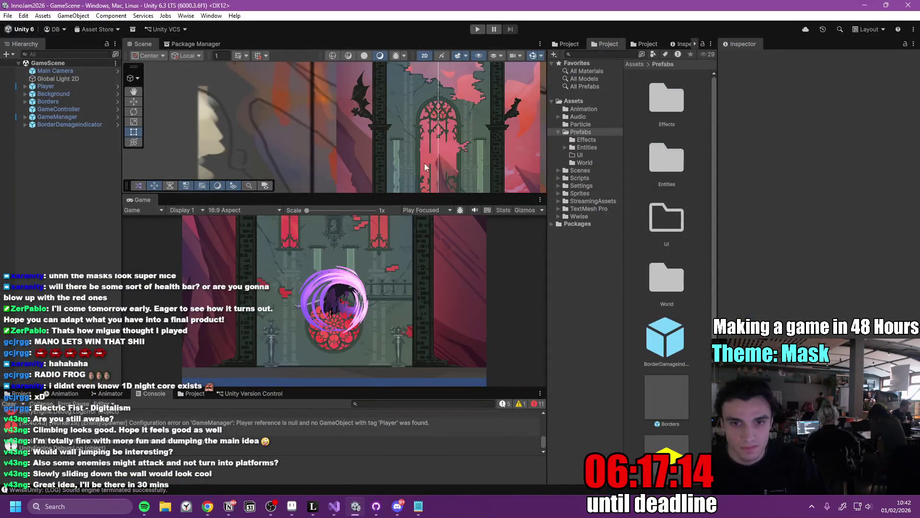
Make the Scene view taller and zoom out to show the tower from red base to golden top.
{"action": "left_click_drag", "start_coordinate": [435, 192], "coordinate": [434, 282]}
{"action": "scroll", "coordinate": [442, 197], "scroll_direction": "down", "scroll_amount": 5}
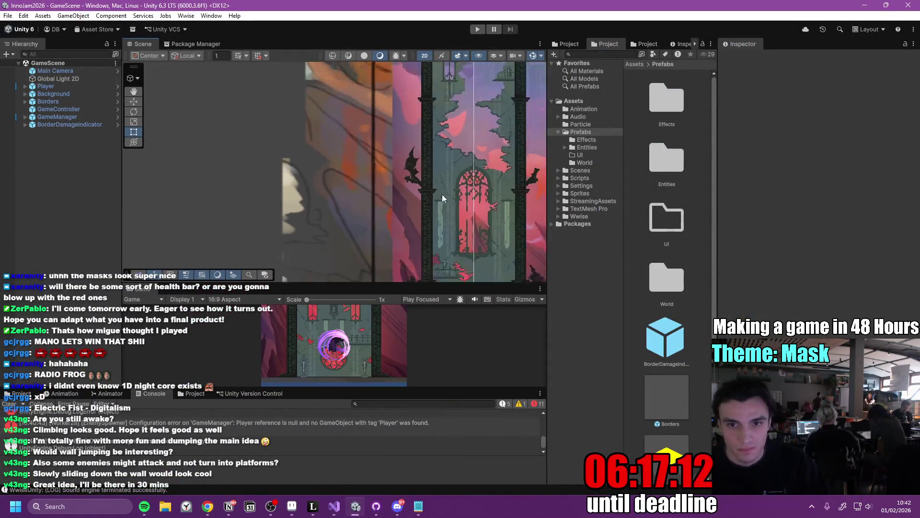
{"action": "scroll", "coordinate": [445, 170], "scroll_direction": "down", "scroll_amount": 2}
{"action": "mouse_move", "coordinate": [444, 170]}
{"action": "left_mouse_down"}
{"action": "mouse_move", "coordinate": [373, 164]}
{"action": "mouse_move", "coordinate": [386, 149]}
{"action": "left_mouse_up"}
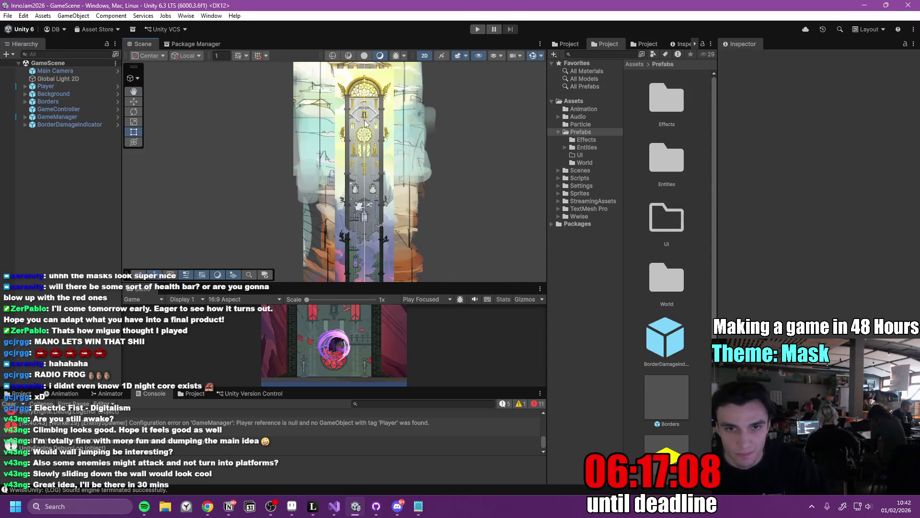
{"action": "left_click_drag", "start_coordinate": [347, 224], "coordinate": [362, 204]}
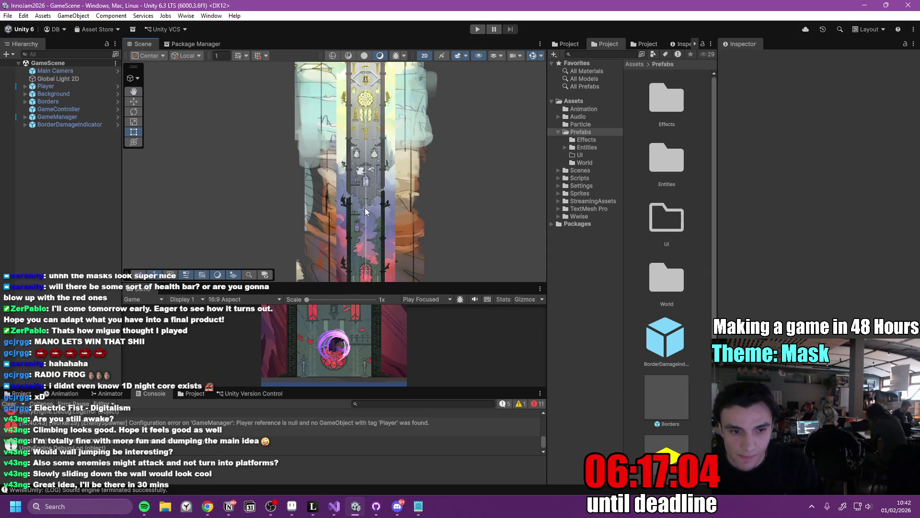